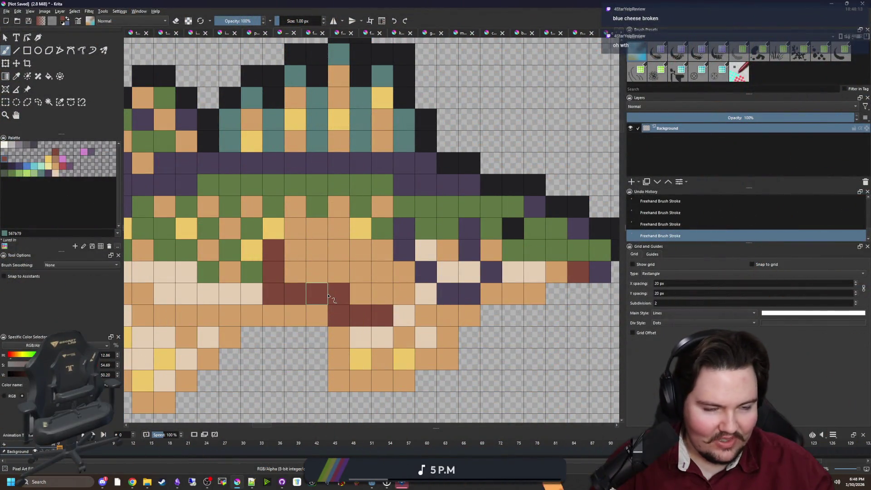
- Paint the orange and yellow belly cells of the lower fish green
ctrl+click(386, 227)
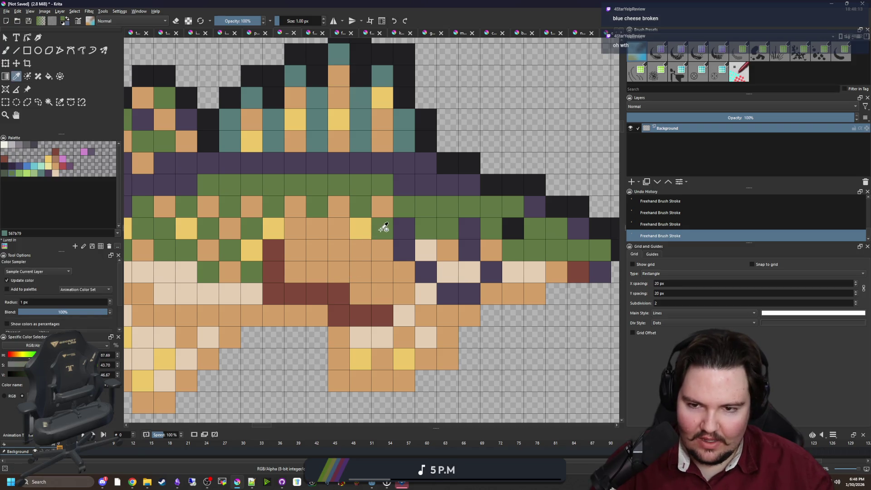
drag(344, 206, 295, 214)
click(273, 228)
scroll(318, 233, down, 6)
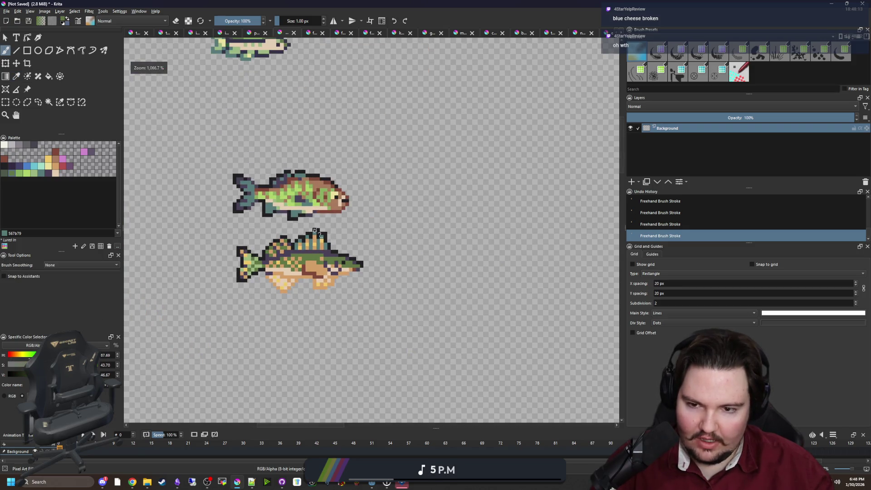
scroll(349, 262, up, 6)
- Sample colours from the fish and repaint maroon and orange body cells green
ctrl+click(358, 297)
click(341, 281)
drag(357, 295, 435, 318)
ctrl+click(346, 282)
click(354, 281)
click(375, 282)
drag(371, 285, 305, 292)
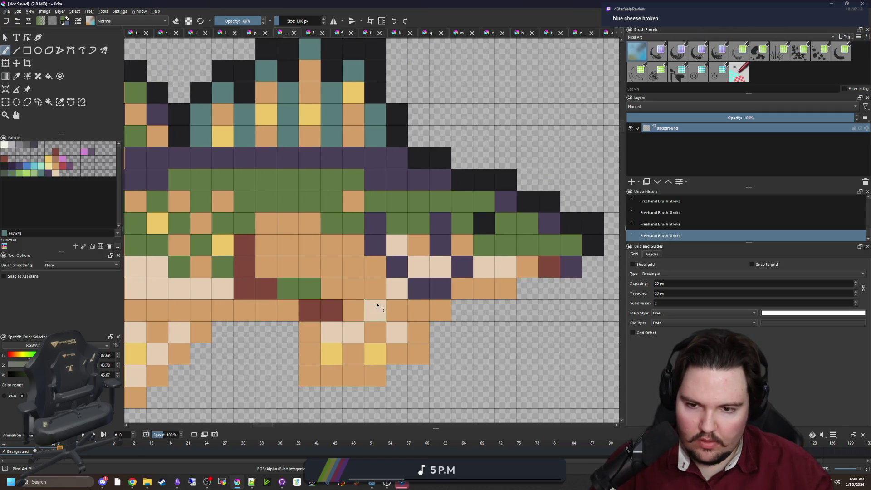
click(354, 310)
click(354, 288)
click(370, 293)
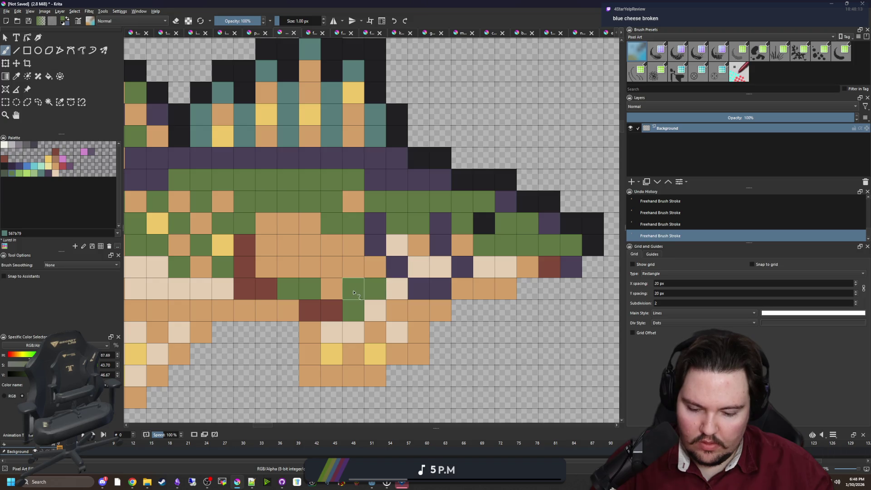
- Paint two more orange pixels on the belly green
ctrl+click(356, 283)
scroll(358, 289, down, 5)
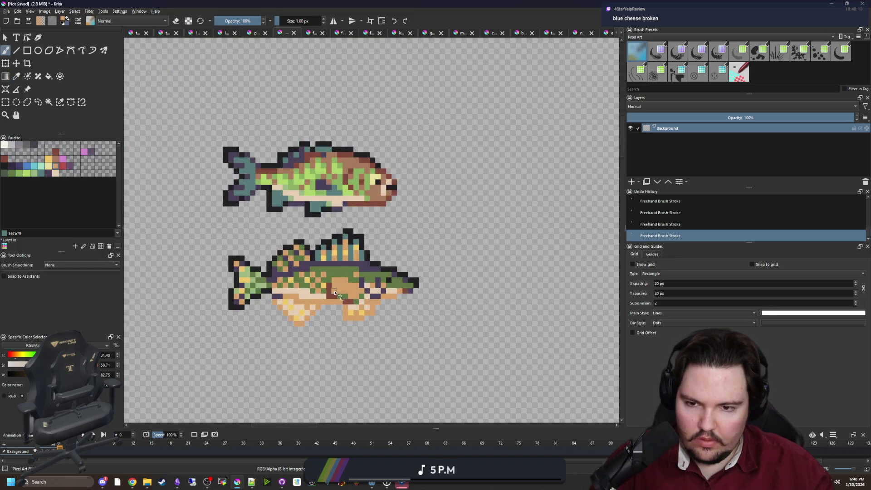
scroll(289, 248, up, 5)
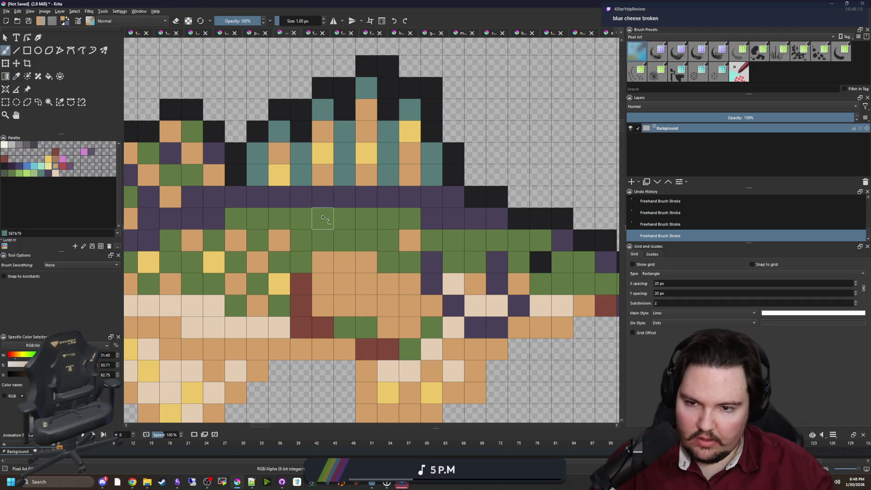
scroll(287, 259, down, 4)
scroll(286, 259, down, 2)
scroll(312, 286, up, 6)
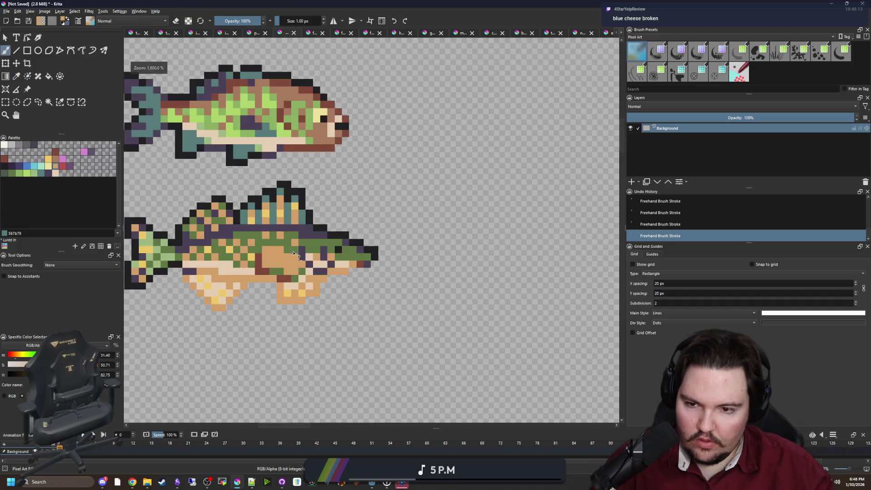
ctrl+click(327, 283)
mouse_move(312, 282)
mouse_down()
mouse_move(281, 282)
mouse_move(363, 276)
mouse_up()
- Add dark-purple markings by painting four pixels purple
ctrl+click(401, 247)
mouse_move(395, 249)
mouse_down()
mouse_move(393, 272)
mouse_move(370, 272)
mouse_up()
click(350, 275)
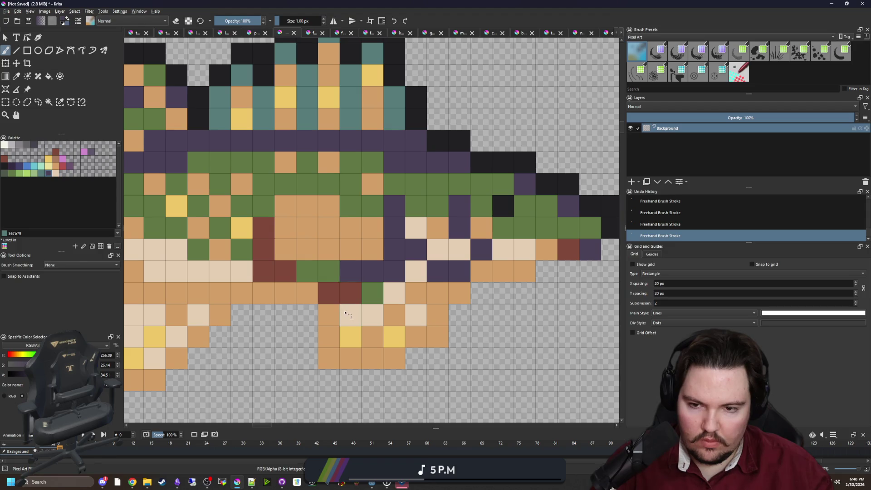
scroll(345, 299, down, 2)
scroll(344, 295, up, 2)
scroll(341, 289, down, 2)
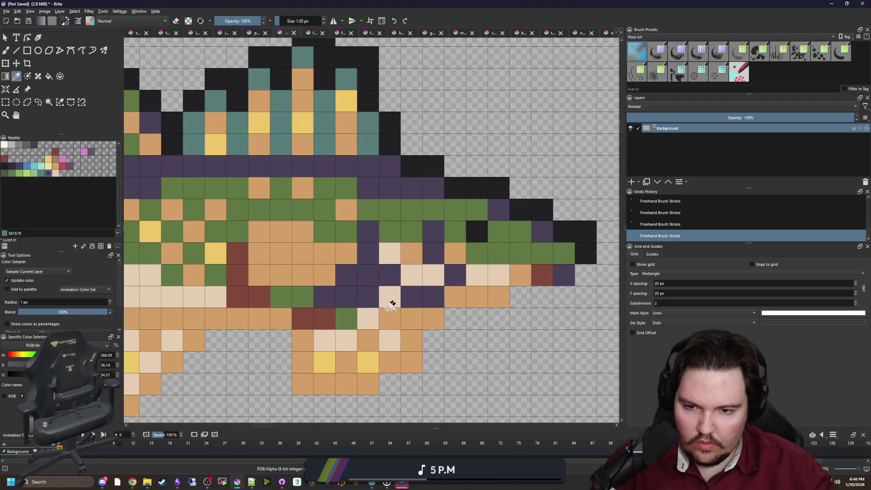
- Try painting an orange pixel dark red, then undo it
ctrl+click(530, 272)
scroll(347, 275, up, 2)
scroll(347, 274, down, 4)
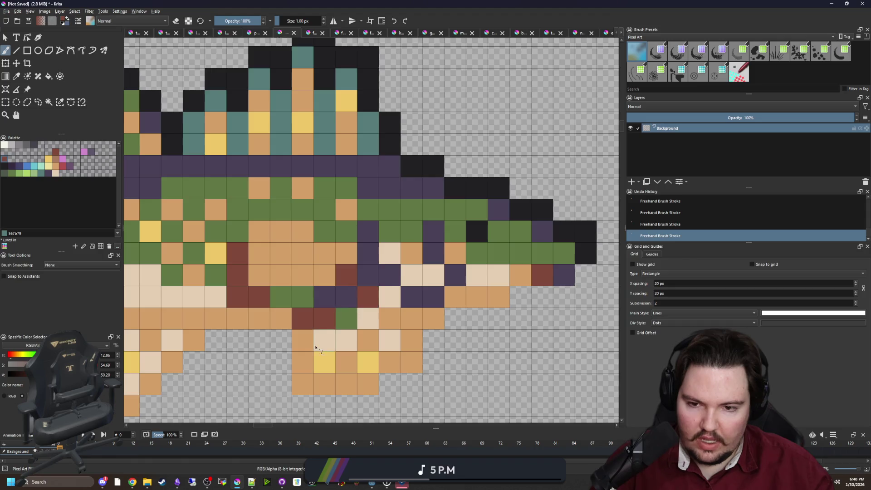
scroll(320, 277, up, 4)
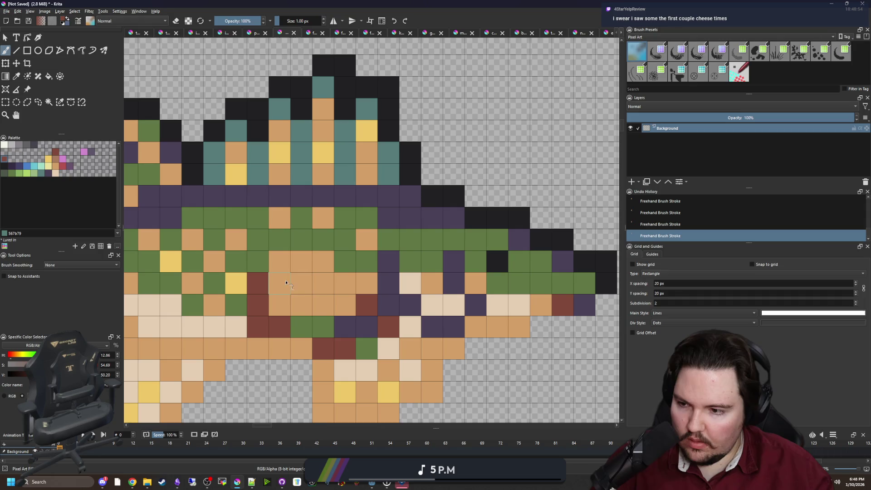
click(323, 261)
key(ctrl+z)
scroll(324, 298, down, 4)
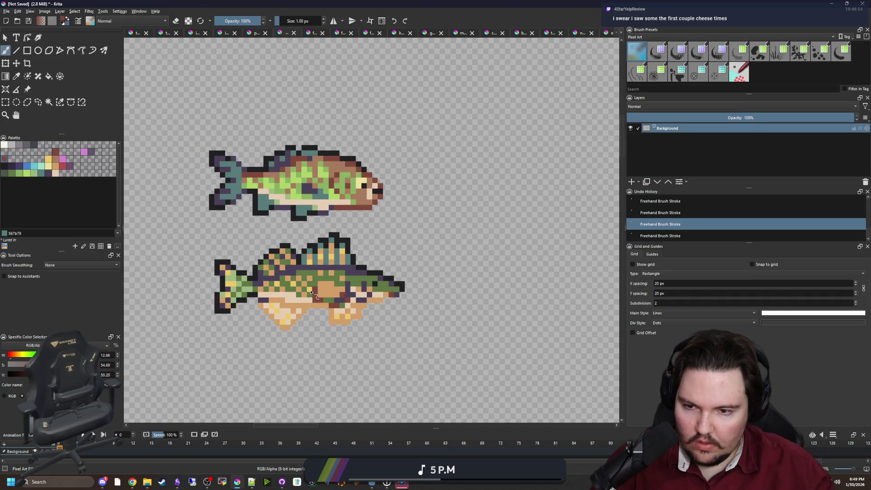
scroll(311, 291, up, 3)
key(p)
scroll(334, 242, up, 1)
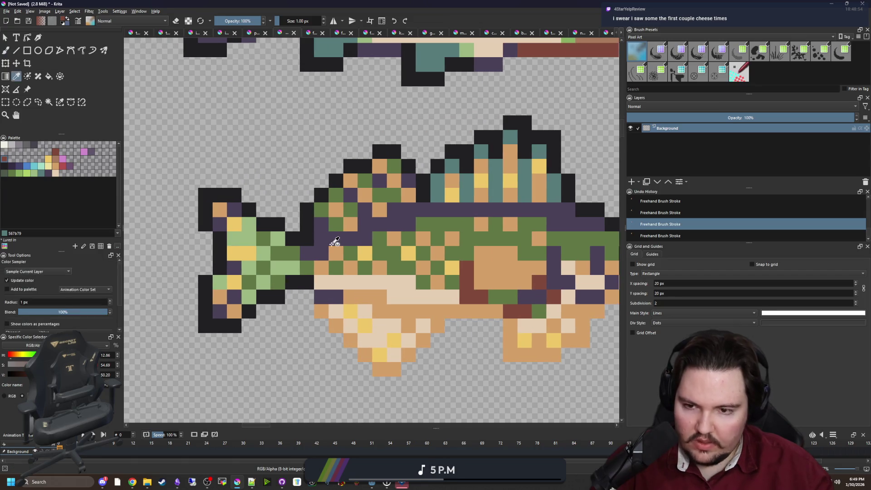
- Sample the purple and recolour the tail's black outline purple
click(335, 242)
scroll(215, 269, up, 1)
key(b)
drag(222, 265, 235, 152)
mouse_move(201, 287)
mouse_down()
mouse_move(230, 354)
mouse_move(273, 331)
mouse_up()
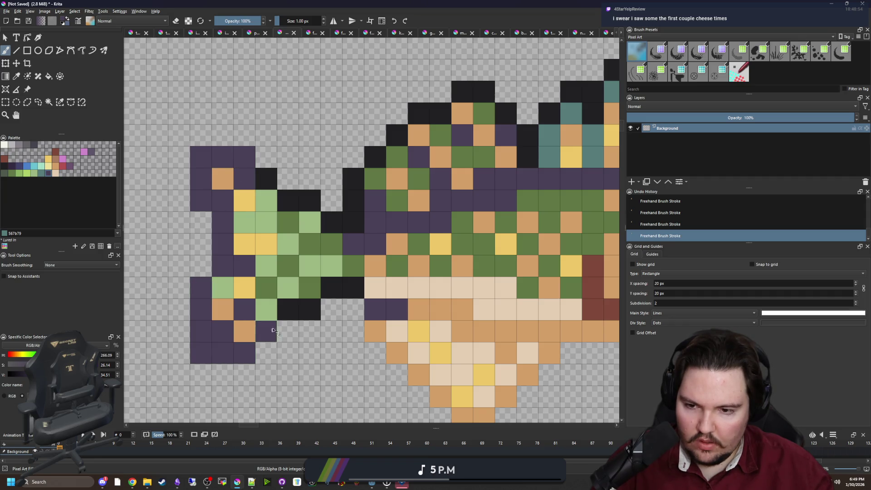
click(288, 309)
drag(265, 179, 286, 196)
- Recolour the dorsal fin's black outline purple
mouse_move(363, 177)
mouse_down()
mouse_move(177, 259)
mouse_move(211, 217)
mouse_move(272, 176)
mouse_move(313, 181)
mouse_move(320, 195)
mouse_up()
drag(424, 201, 303, 223)
mouse_move(243, 217)
mouse_down()
mouse_move(264, 199)
mouse_move(285, 217)
mouse_move(379, 160)
mouse_move(412, 171)
mouse_move(438, 238)
mouse_up()
drag(461, 304, 282, 215)
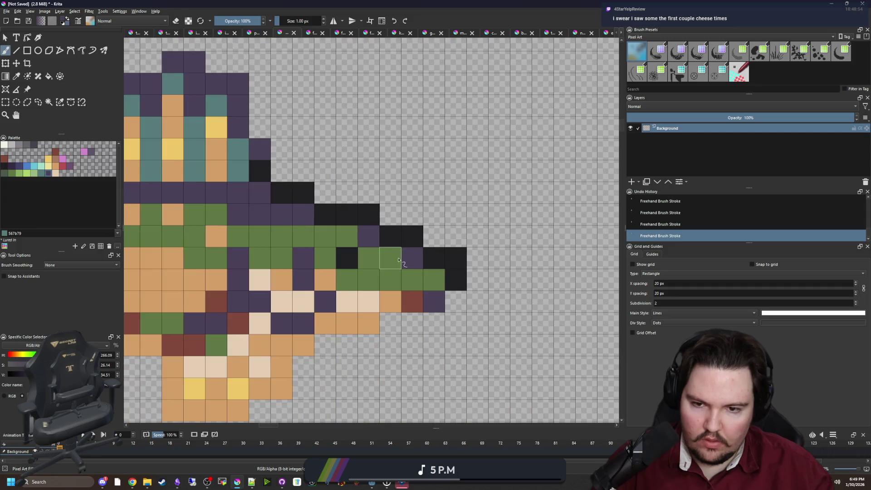
scroll(399, 260, down, 8)
scroll(283, 271, up, 5)
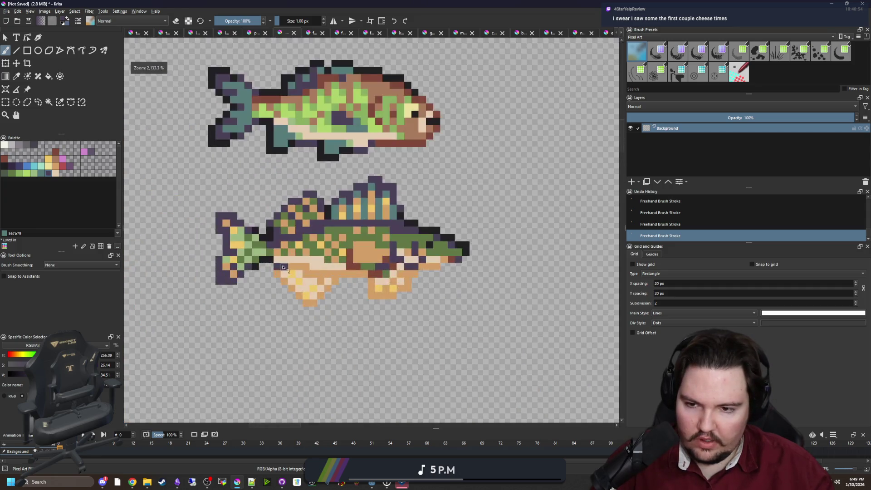
scroll(282, 271, up, 3)
- Sample the dark red and paint two body cells dark red
key(p)
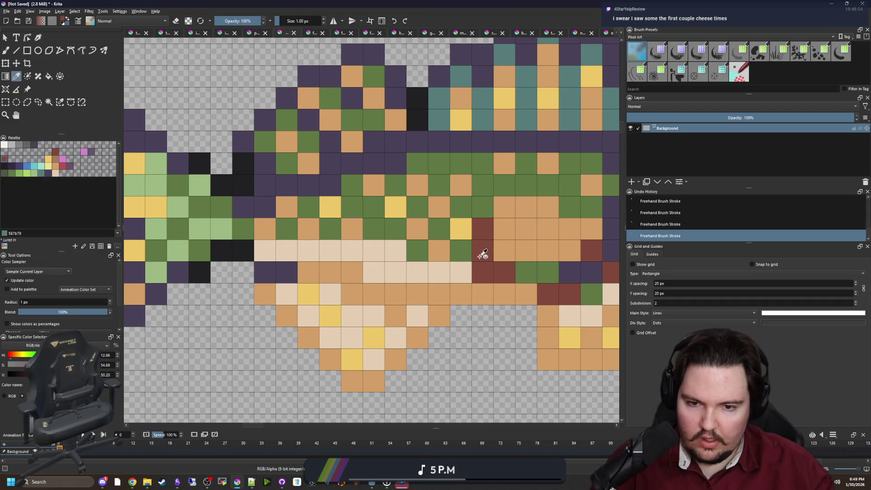
click(482, 254)
key(b)
drag(286, 272, 309, 272)
scroll(296, 267, down, 8)
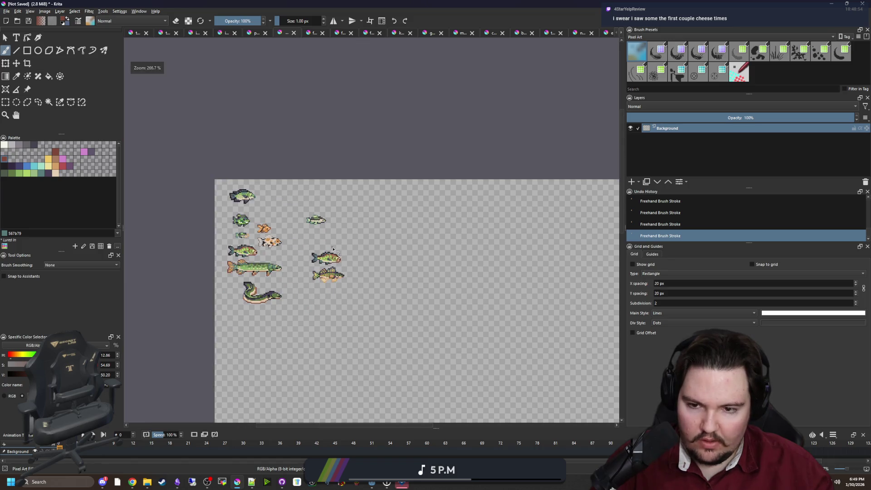
scroll(317, 283, up, 4)
scroll(359, 276, down, 1)
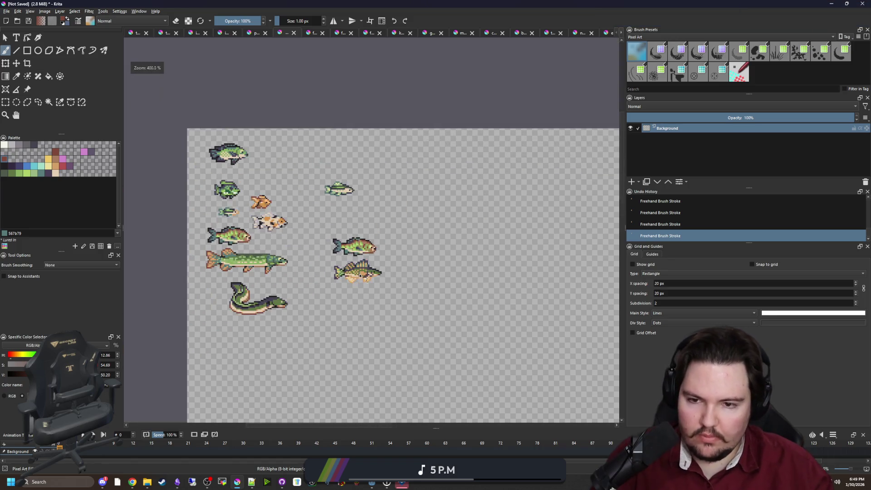
scroll(359, 275, up, 1)
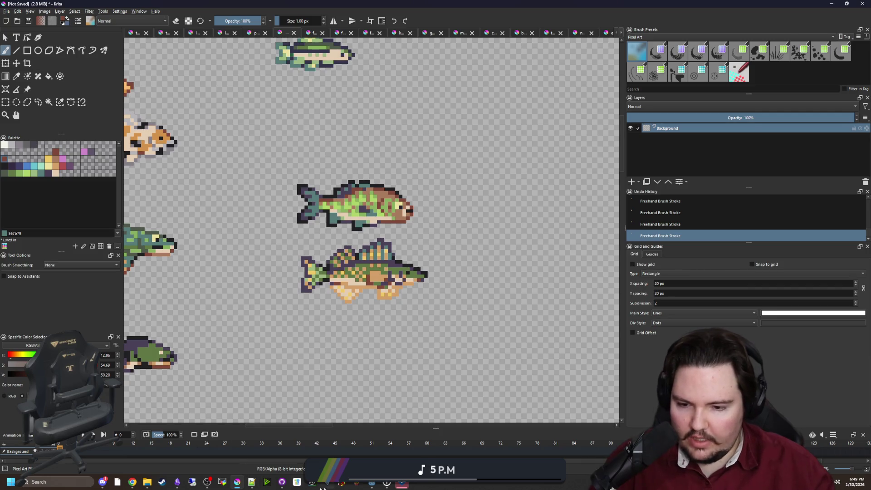
- Switch over to the Godot editor
mouse_move(370, 485)
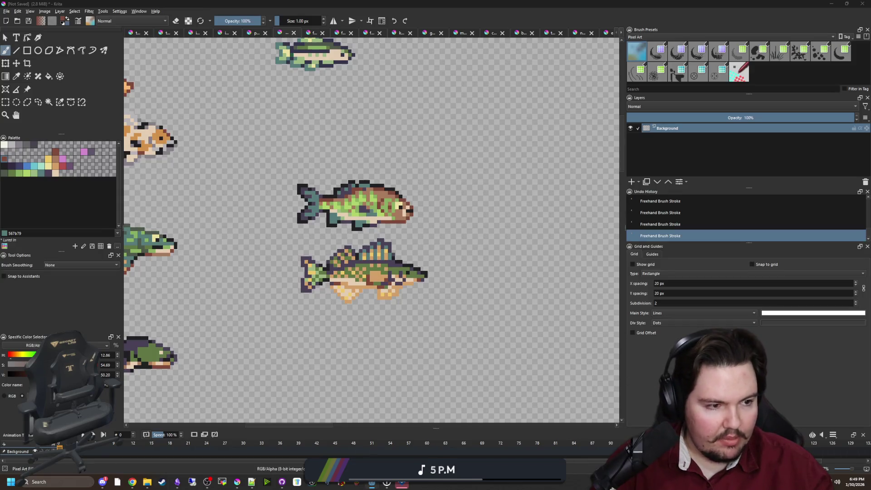
key(alt+Tab)
scroll(488, 246, up, 3)
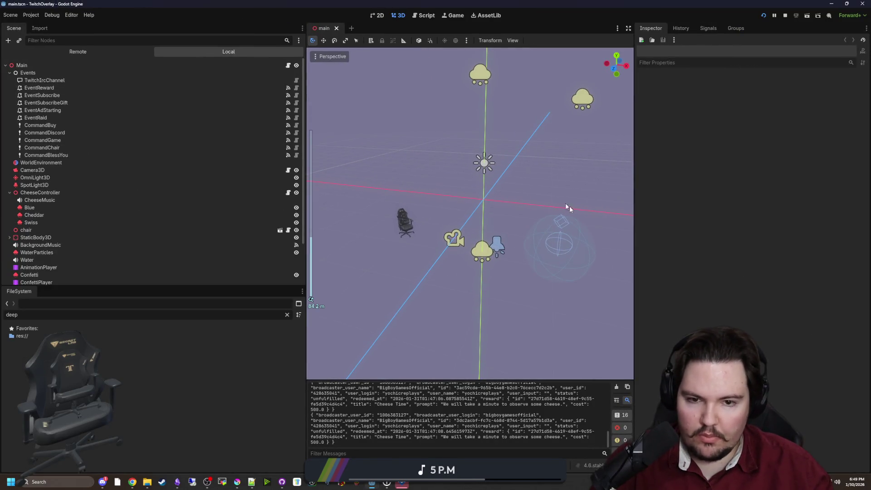
- Select the Blue node and expand its Draw Passes Surface 0 material in the Inspector
scroll(129, 193, down, 3)
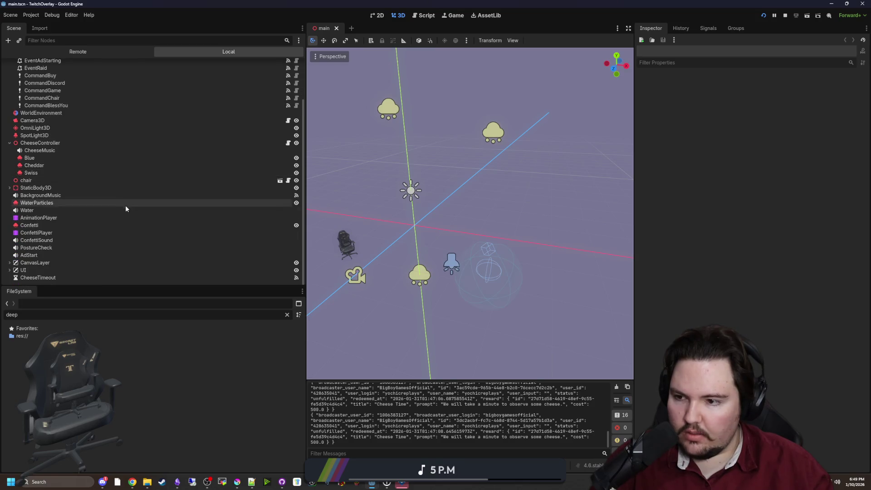
scroll(126, 207, up, 3)
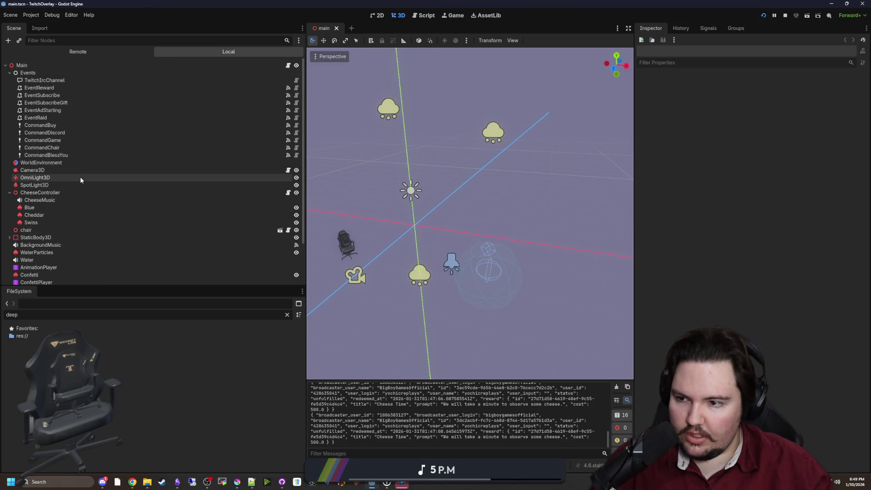
click(40, 210)
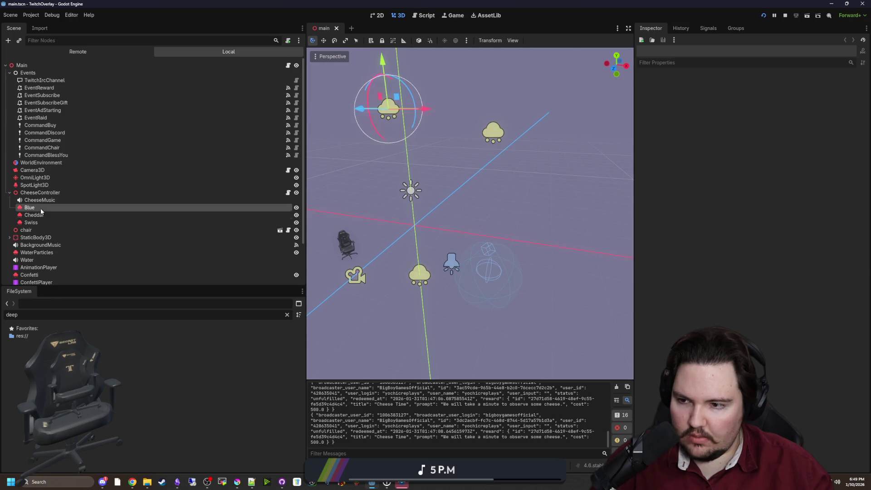
drag(635, 153, 534, 154)
scroll(662, 259, down, 5)
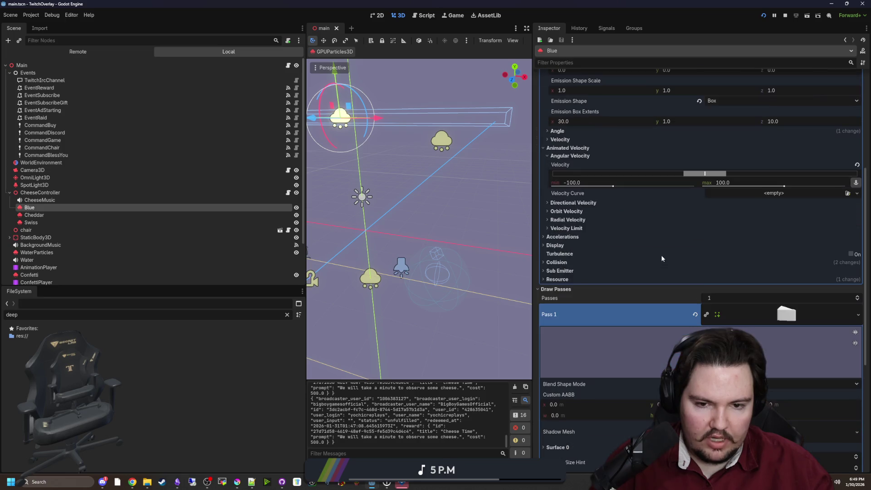
scroll(748, 245, down, 2)
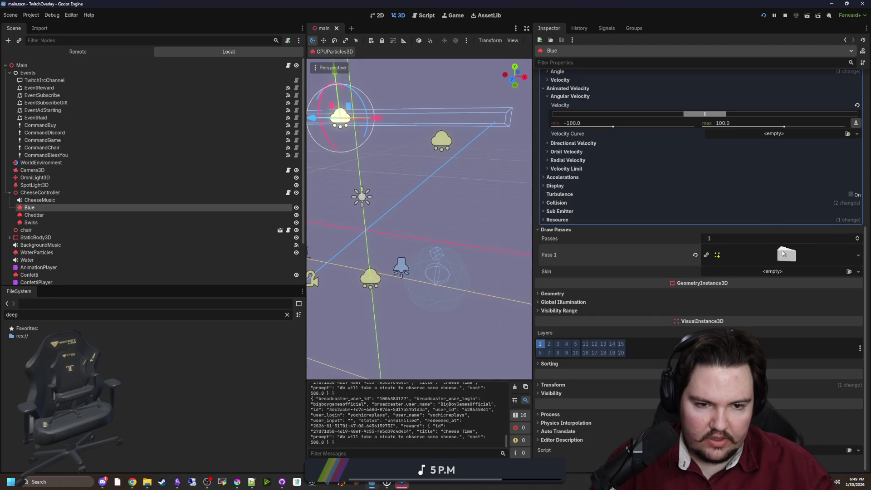
scroll(659, 316, down, 4)
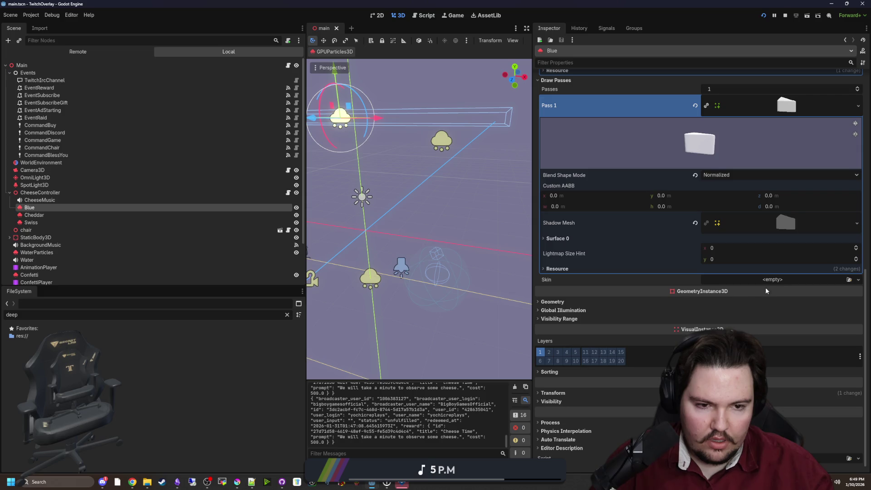
click(557, 238)
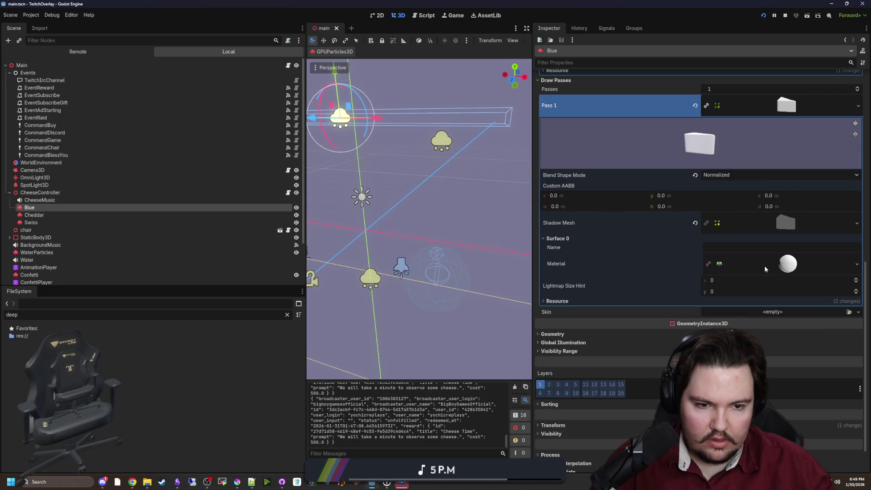
click(799, 268)
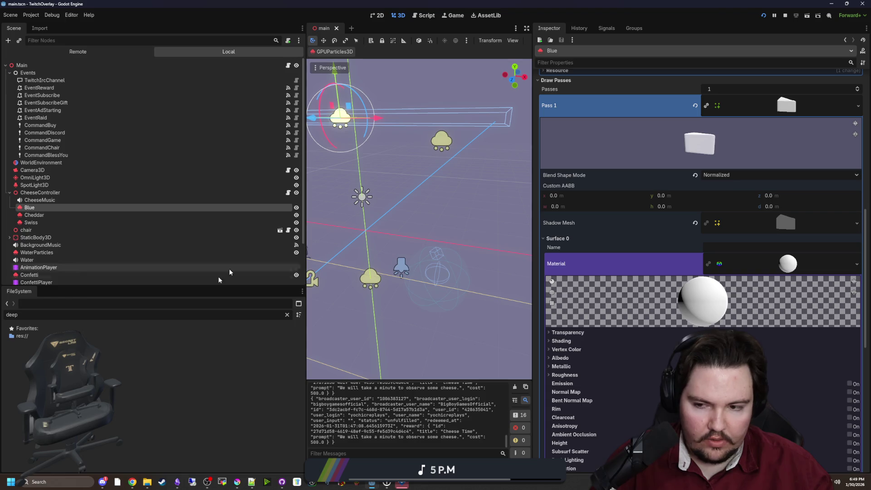
click(287, 315)
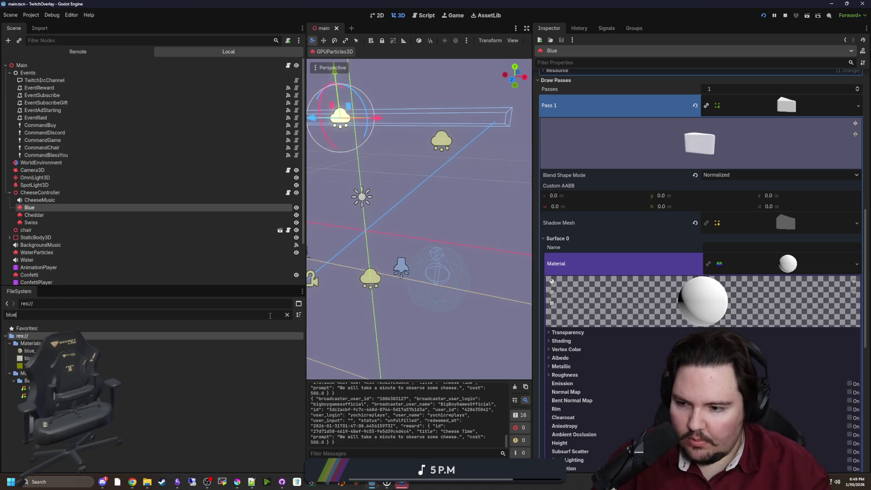
- Assign blue_cheese.tres as the Surface 0 material and save the scene
text(blue)
mouse_move(29, 351)
mouse_down()
mouse_move(545, 282)
mouse_move(788, 263)
mouse_up()
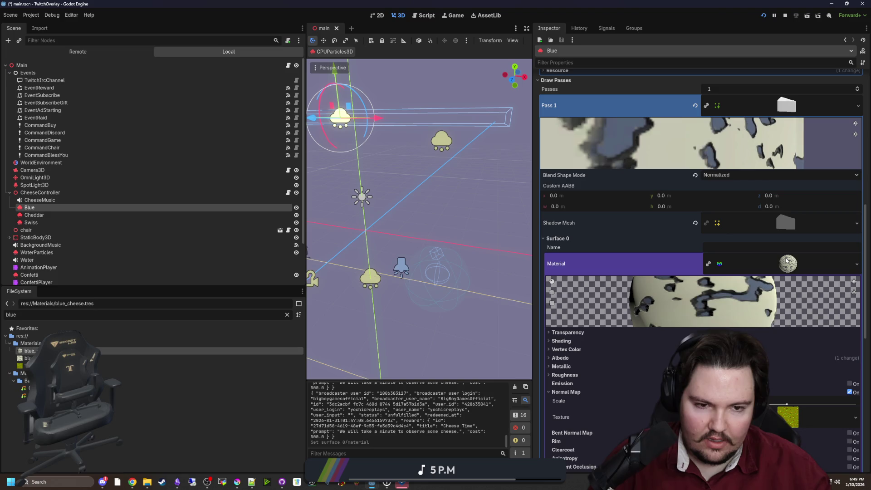
key(ctrl+s)
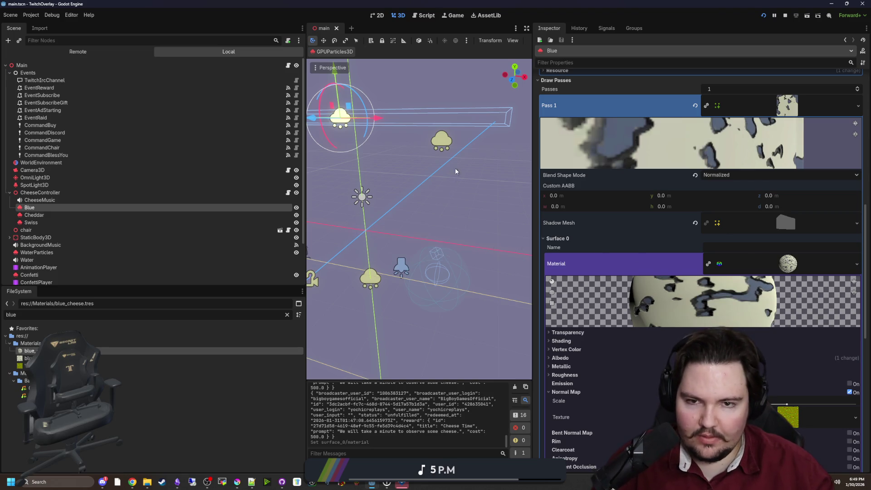
- Enable Emitting on the Blue particles, save main.tscn, and return to Krita
scroll(611, 146, up, 5)
scroll(611, 144, up, 5)
click(704, 88)
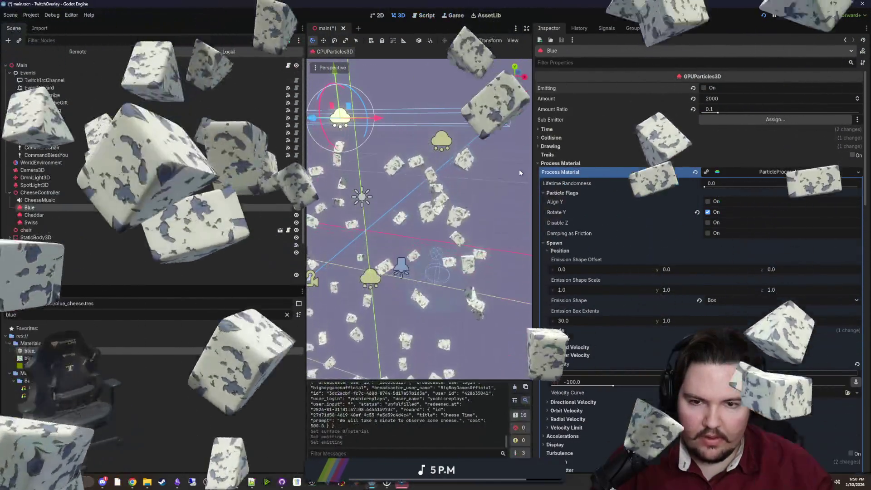
click(519, 169)
key(ctrl+s)
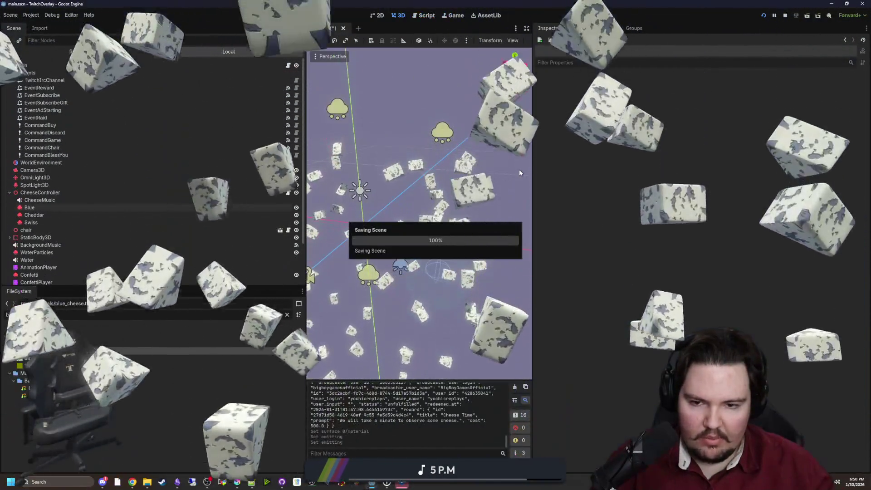
key(ctrl+s)
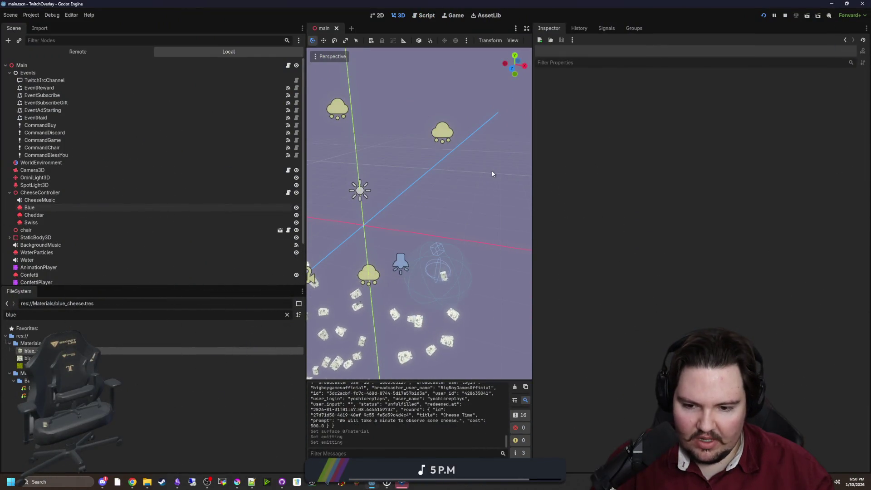
key(ctrl+s)
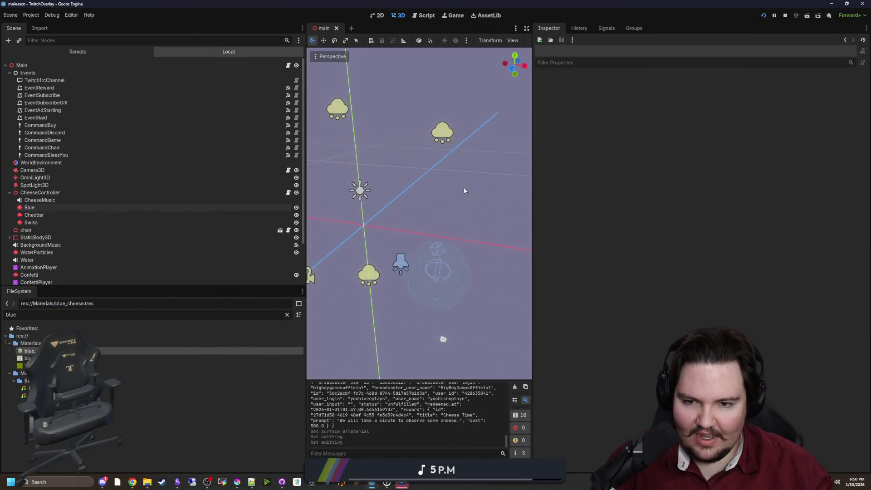
key(alt+Tab)
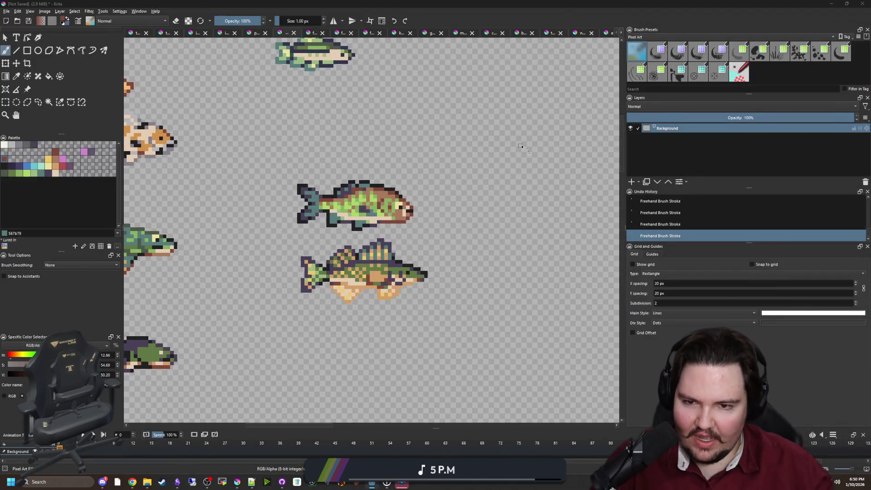
- Try painting three lower-fish pixels teal, then undo the teal strokes
scroll(425, 228, down, 4)
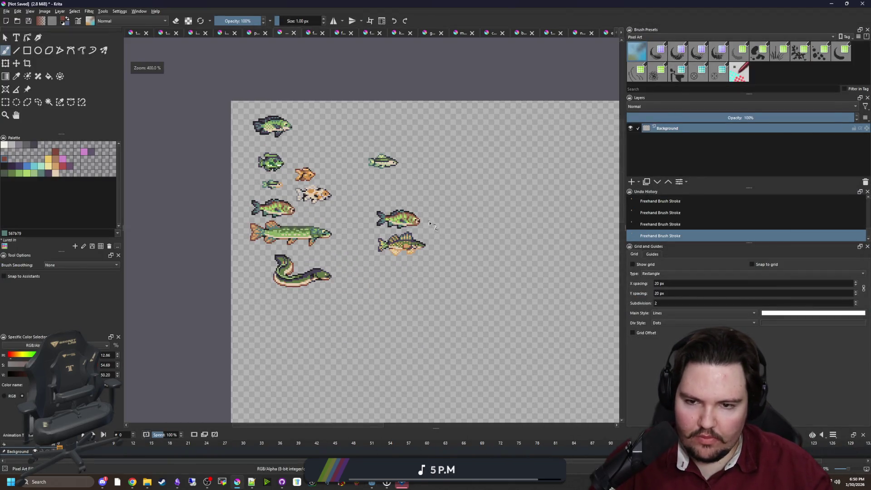
scroll(421, 252, up, 5)
scroll(368, 275, up, 2)
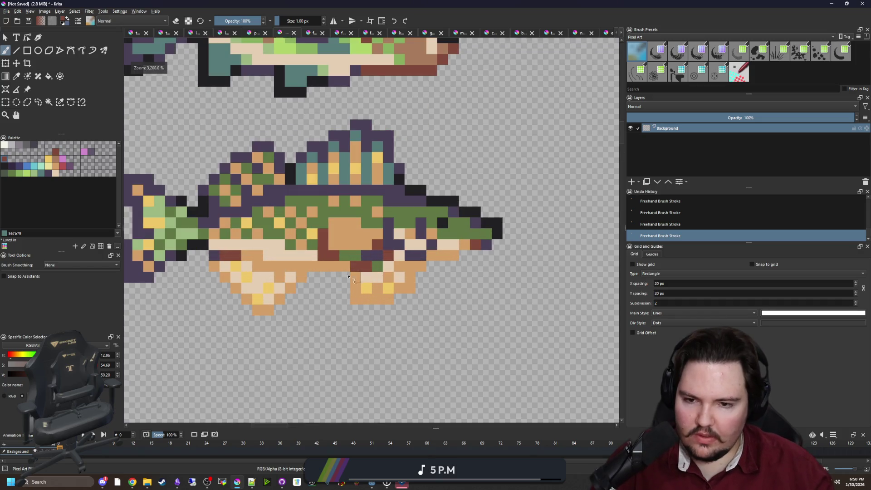
mouse_move(133, 482)
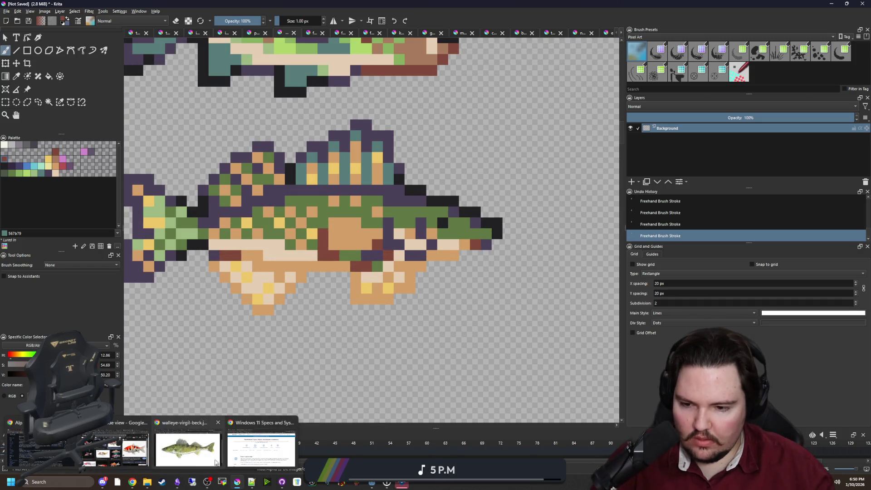
scroll(377, 219, down, 2)
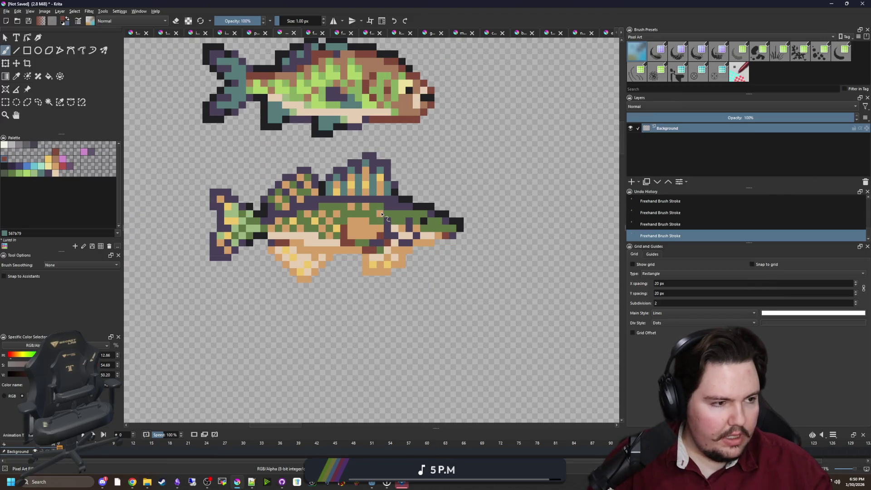
scroll(349, 192, up, 1)
scroll(340, 220, up, 1)
ctrl+click(361, 221)
scroll(361, 221, up, 1)
ctrl+click(368, 166)
drag(336, 215, 361, 235)
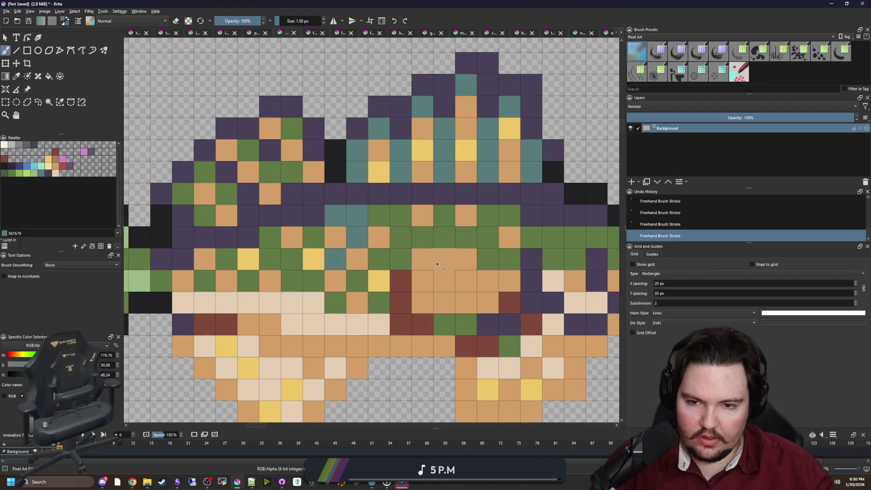
key(ctrl+z)
key(ctrl+z)
key(p)
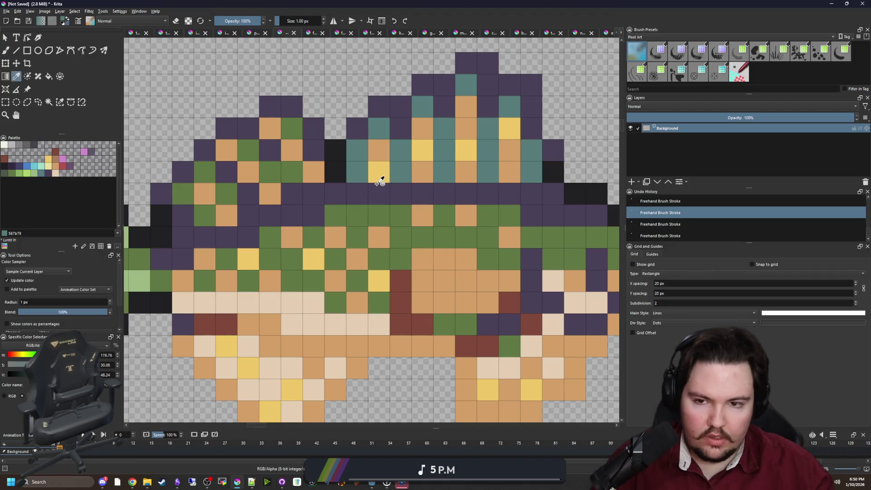
- Paint a run of back cells on the lower fish dark purple
click(379, 188)
key(b)
mouse_move(336, 215)
mouse_down()
mouse_move(357, 237)
mouse_move(336, 259)
mouse_move(306, 261)
mouse_up()
mouse_move(362, 222)
mouse_down()
mouse_move(383, 222)
mouse_move(405, 248)
mouse_up()
click(405, 244)
mouse_move(471, 222)
mouse_down()
mouse_move(471, 265)
mouse_move(358, 231)
mouse_up()
click(493, 244)
- Paint several purple cells on the lower fish near-black from the outline
ctrl+click(517, 233)
drag(360, 298, 364, 280)
click(360, 255)
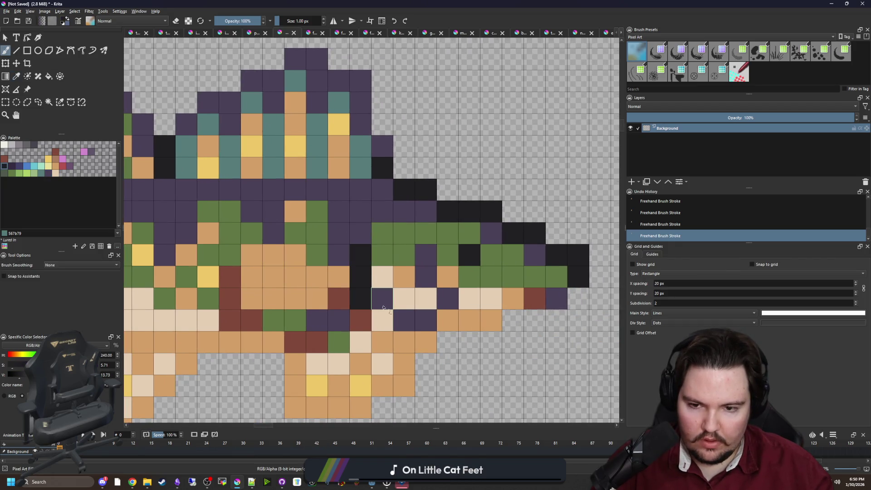
click(382, 299)
click(405, 320)
scroll(398, 282, down, 5)
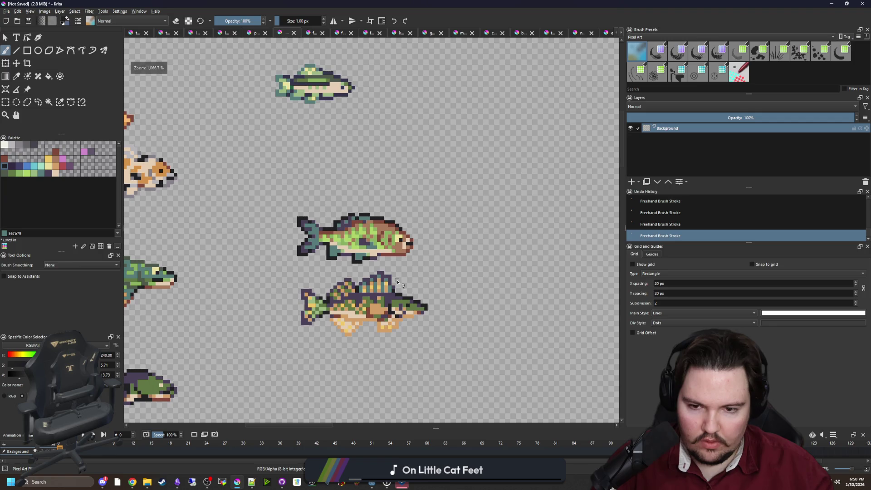
scroll(364, 312, up, 4)
- Paint two belly cells dark red and erase an orange belly cell
key(p)
click(356, 266)
scroll(356, 267, down, 4)
key(b)
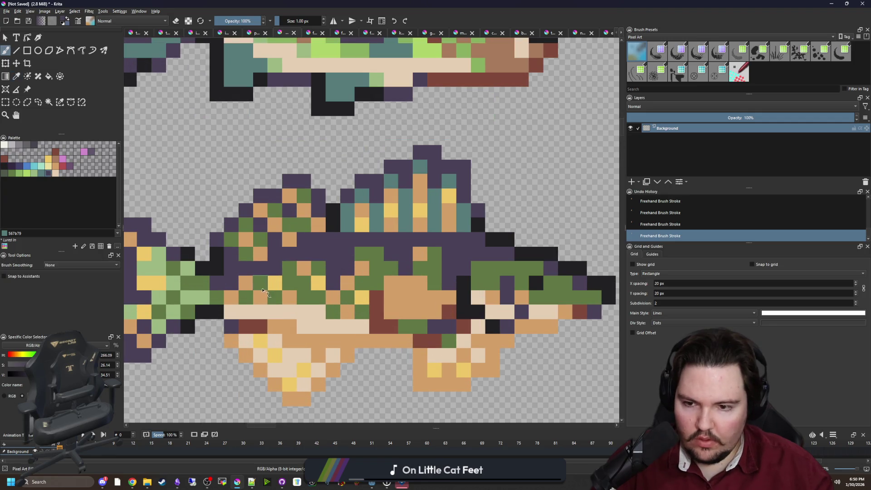
scroll(336, 262, down, 3)
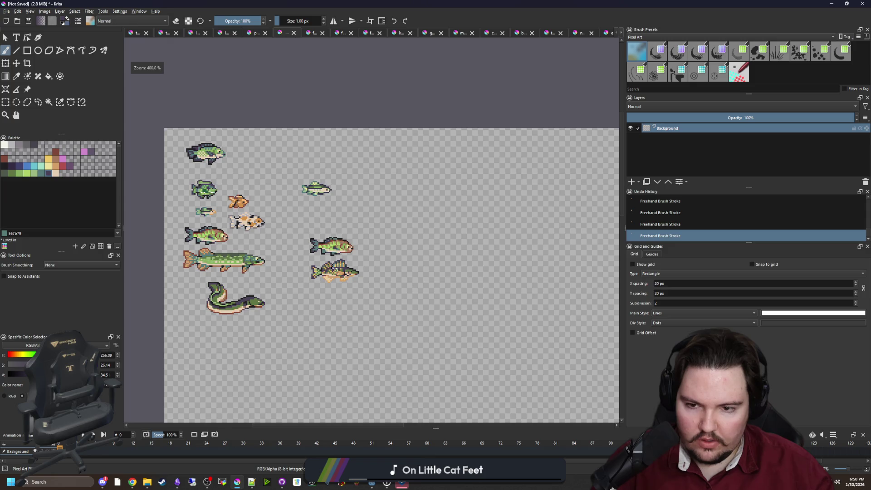
scroll(336, 266, up, 3)
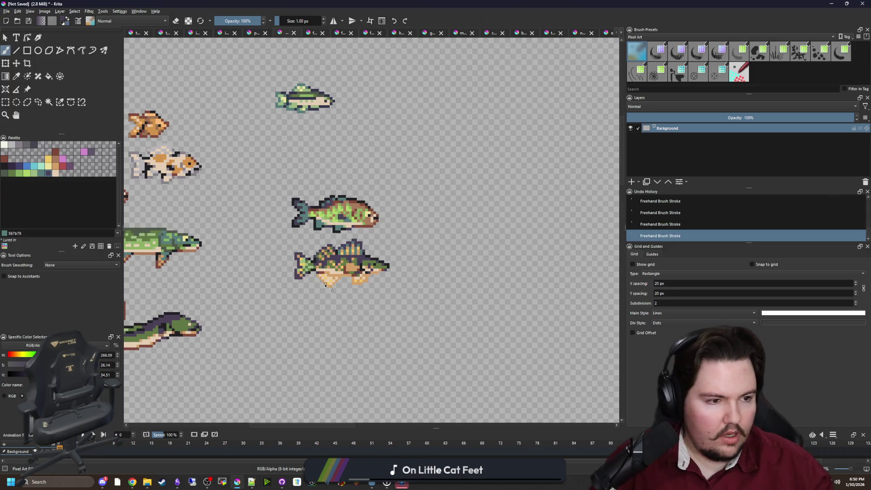
scroll(324, 275, up, 7)
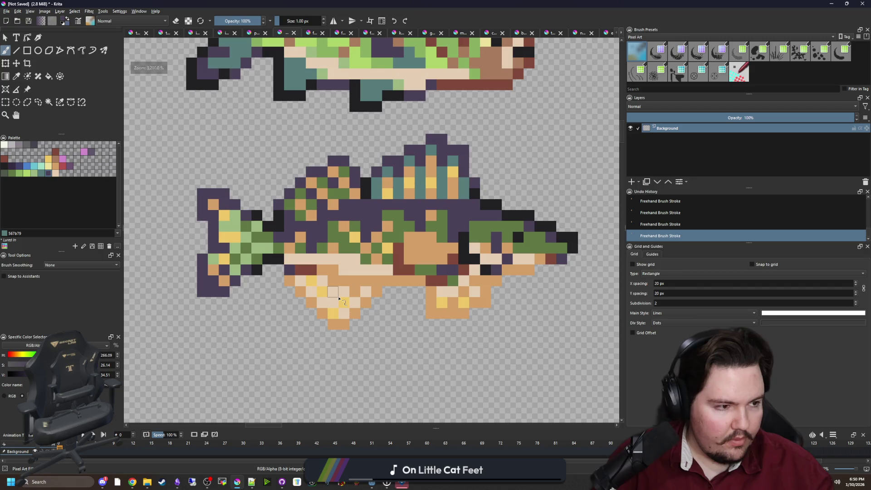
scroll(338, 308, up, 2)
ctrl+click(271, 231)
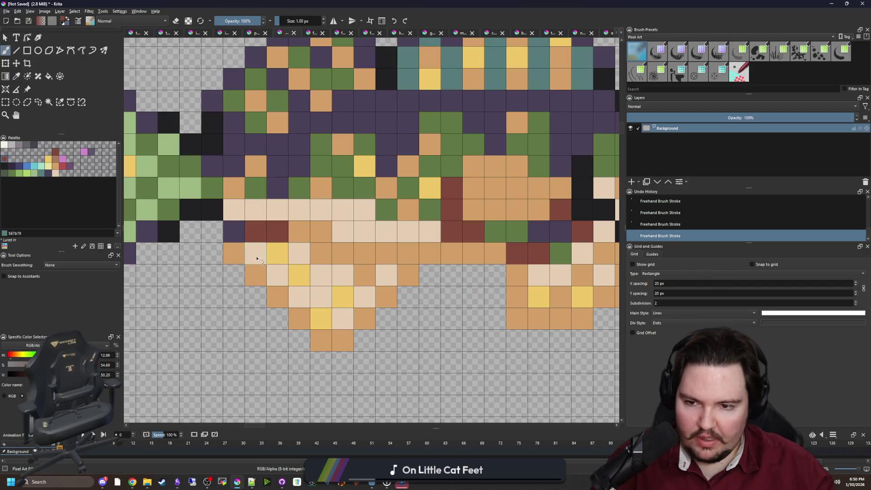
drag(277, 253, 244, 259)
key(e)
click(244, 259)
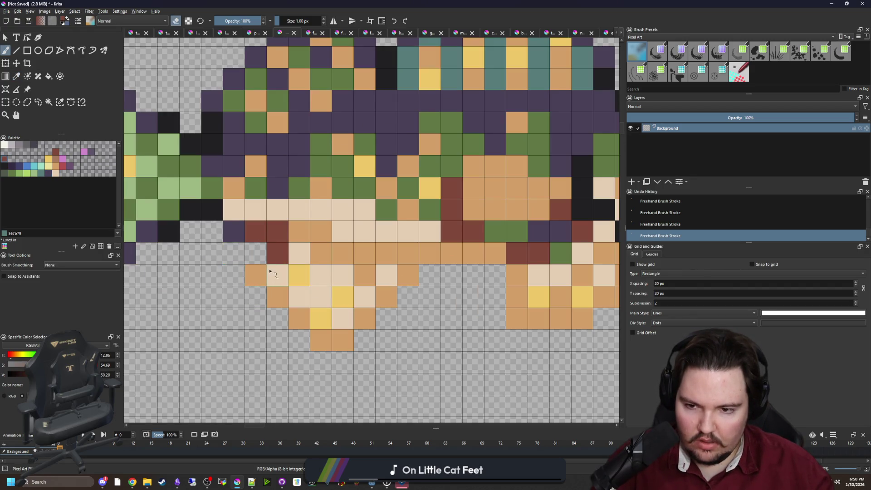
- Paint cells along the belly outline near-black
key(e)
ctrl+click(215, 212)
drag(232, 231, 259, 232)
scroll(304, 307, down, 5)
scroll(308, 311, up, 5)
- Paint three cream cells on the fish orange
ctrl+click(331, 278)
mouse_move(313, 281)
mouse_down()
mouse_move(286, 281)
mouse_move(332, 302)
mouse_move(290, 301)
mouse_up()
click(331, 259)
key(e)
scroll(313, 261, down, 6)
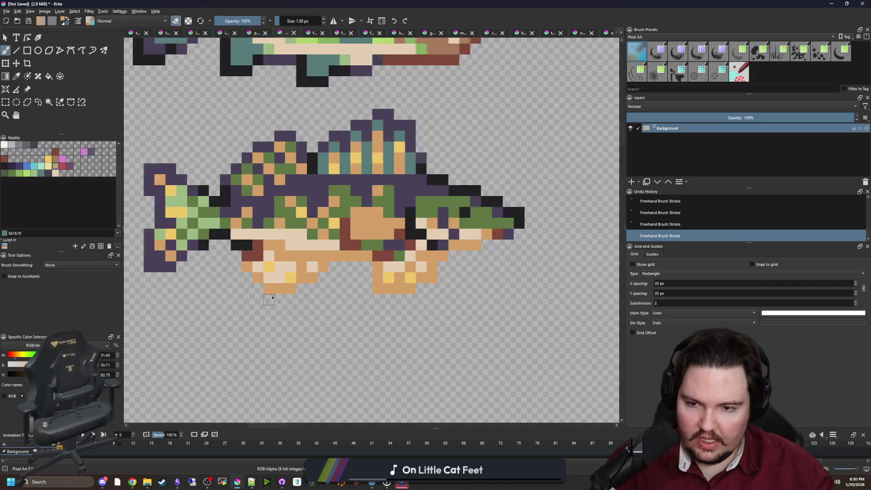
scroll(312, 260, up, 6)
key(e)
- Paint two cream fin cells yellow
ctrl+click(265, 295)
click(262, 293)
click(220, 292)
scroll(272, 297, down, 6)
scroll(271, 300, up, 4)
scroll(271, 300, down, 4)
scroll(321, 284, up, 1)
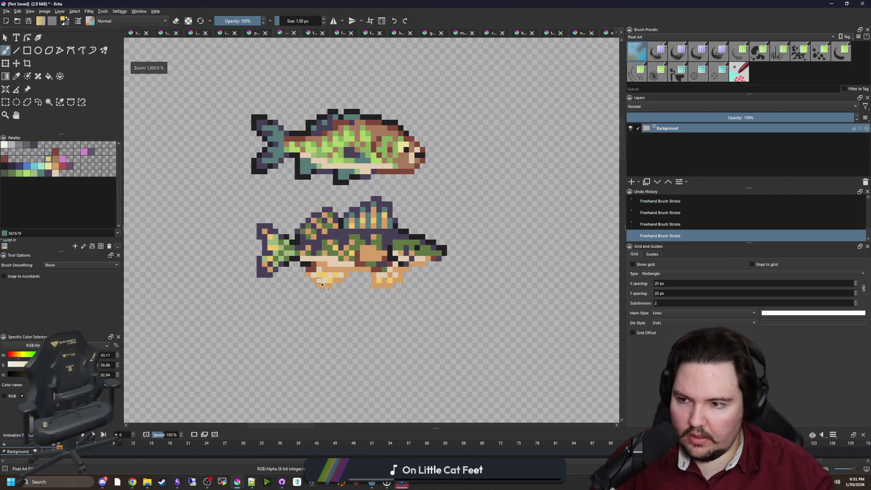
- Paint three head pixels, two of them green, yellow
click(5, 101)
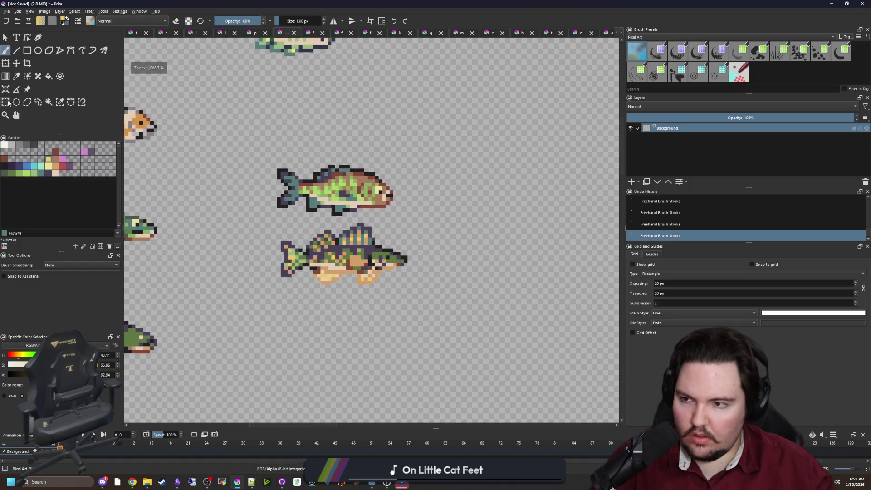
scroll(434, 294, up, 2)
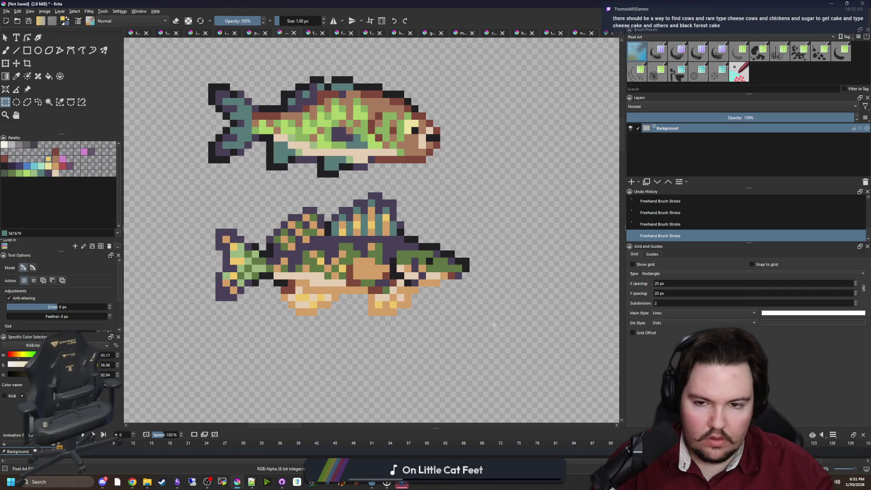
scroll(278, 227, up, 3)
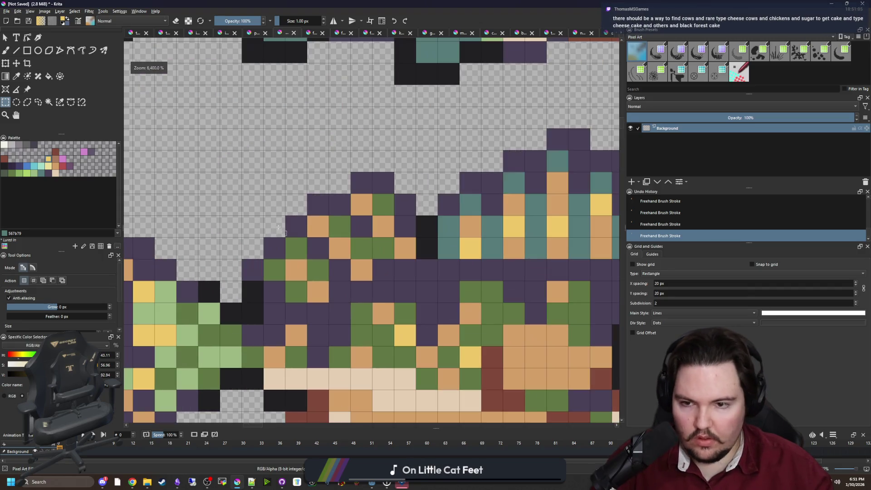
scroll(299, 225, down, 3)
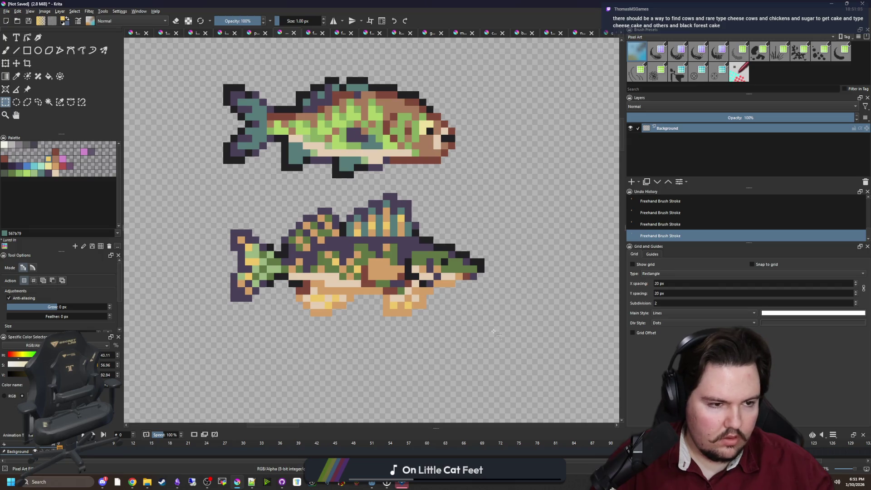
scroll(458, 272, up, 3)
key(b)
click(460, 263)
click(395, 220)
click(352, 220)
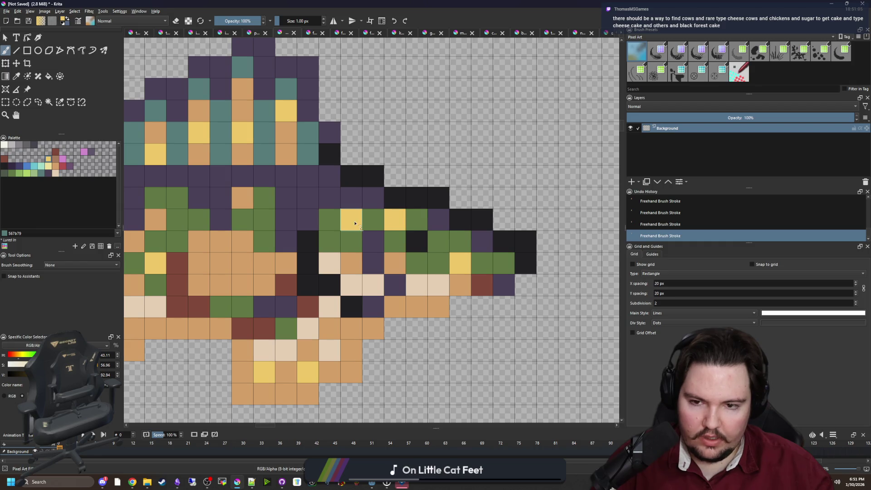
- Repaint those three yellow head pixels orange
ctrl+click(413, 301)
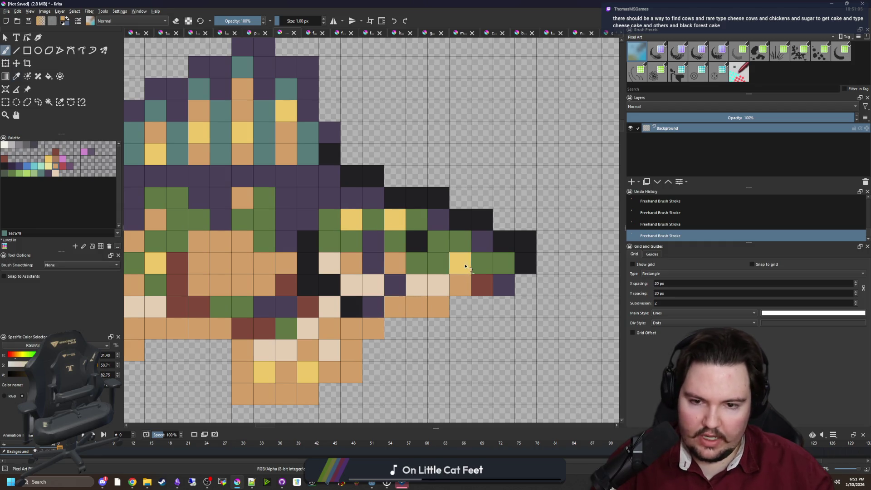
click(460, 263)
click(395, 220)
click(348, 219)
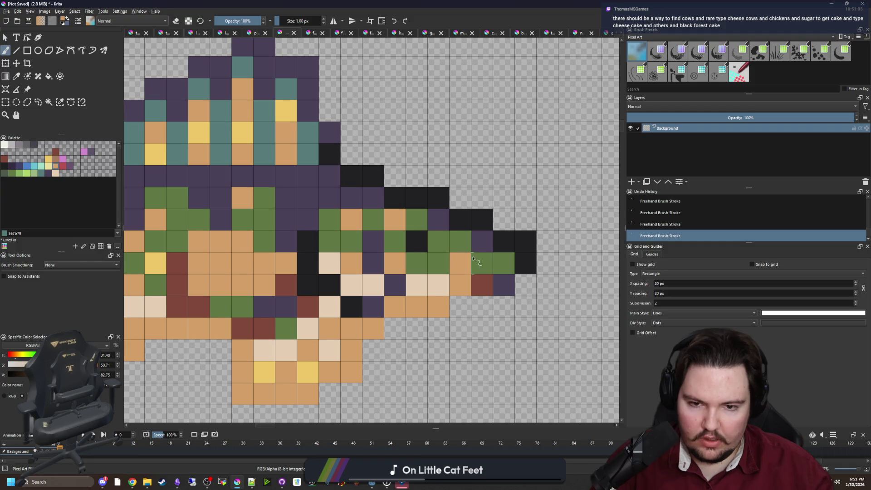
scroll(428, 281, down, 5)
scroll(430, 281, up, 5)
- Paint one head pixel dark red and another head pixel green
ctrl+click(424, 247)
click(379, 271)
scroll(375, 286, down, 4)
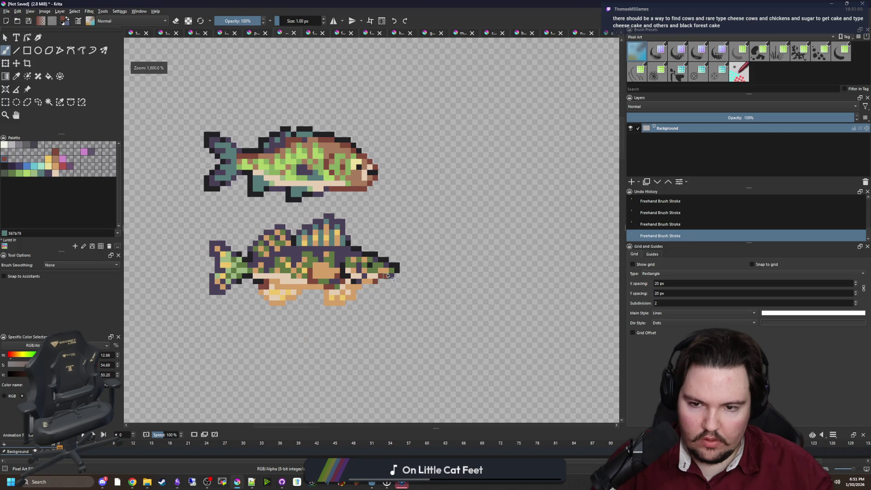
scroll(388, 276, up, 4)
ctrl+click(402, 262)
click(385, 263)
- Swap two body pixels: lower one to orange, upper one to green
scroll(419, 274, down, 5)
scroll(418, 275, down, 4)
scroll(422, 249, up, 9)
ctrl+click(424, 226)
click(420, 249)
ctrl+click(443, 229)
click(420, 227)
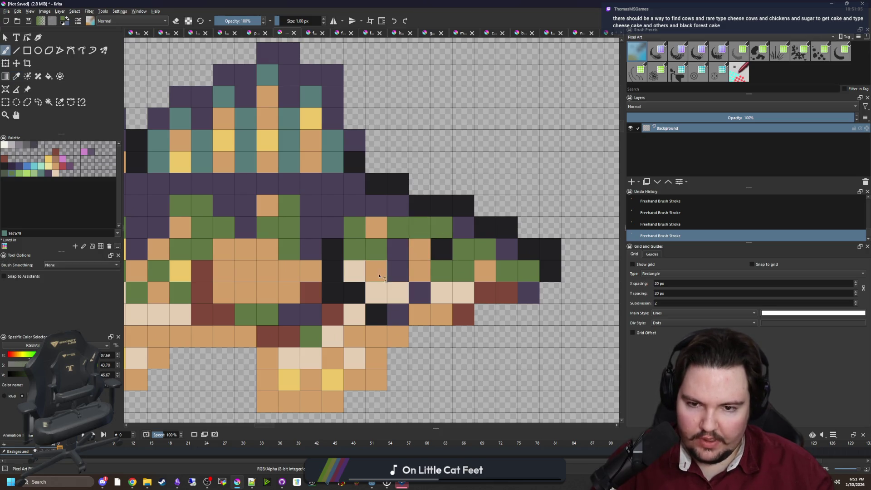
- Select a rectangle around the lower fish
scroll(380, 275, down, 5)
click(5, 102)
scroll(326, 263, up, 3)
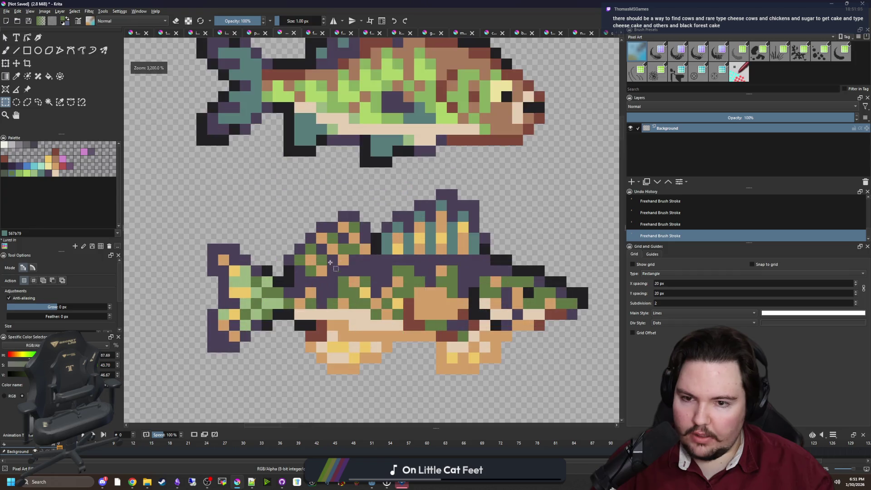
scroll(327, 262, down, 3)
drag(557, 373, 259, 221)
- Copy the lower fish and create a new 35 × 17 image from the clipboard
key(ctrl+c)
click(6, 11)
click(16, 20)
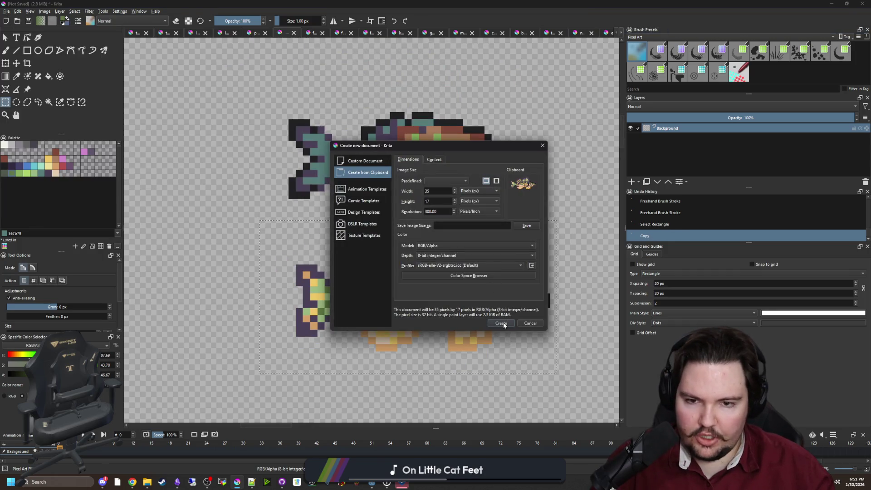
click(502, 323)
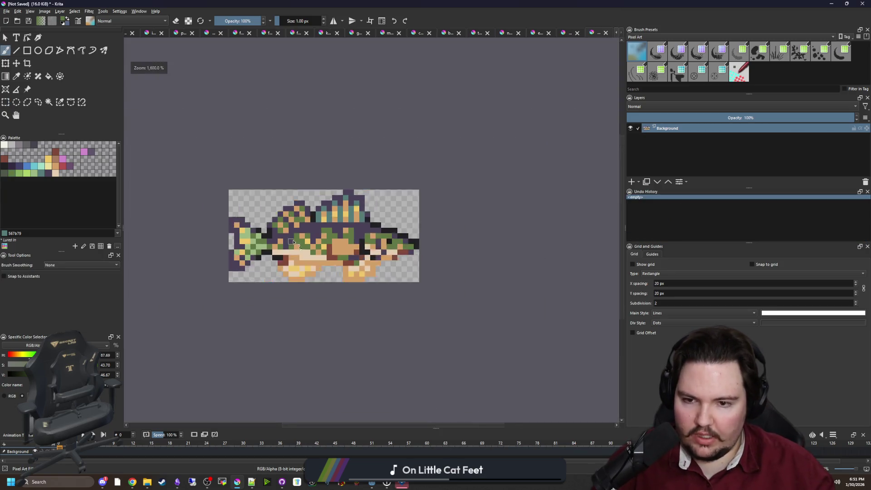
scroll(294, 243, down, 2)
- Resize the canvas to 37 × 19 px
click(6, 11)
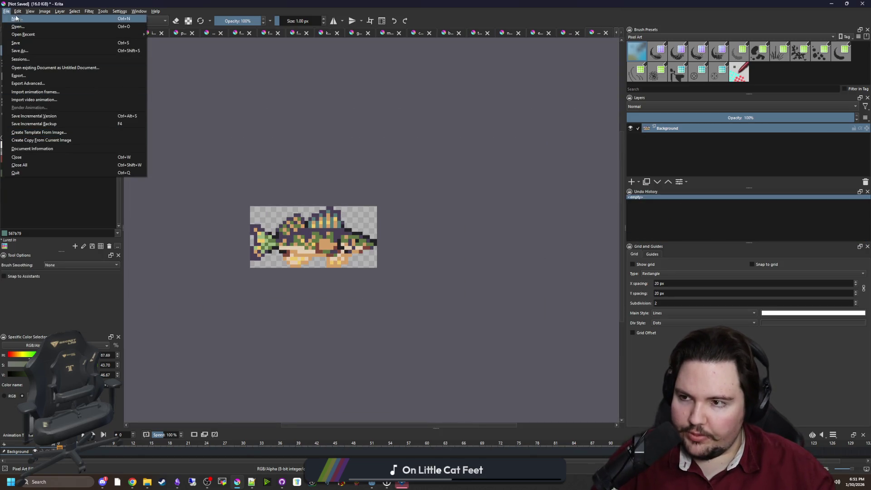
click(43, 11)
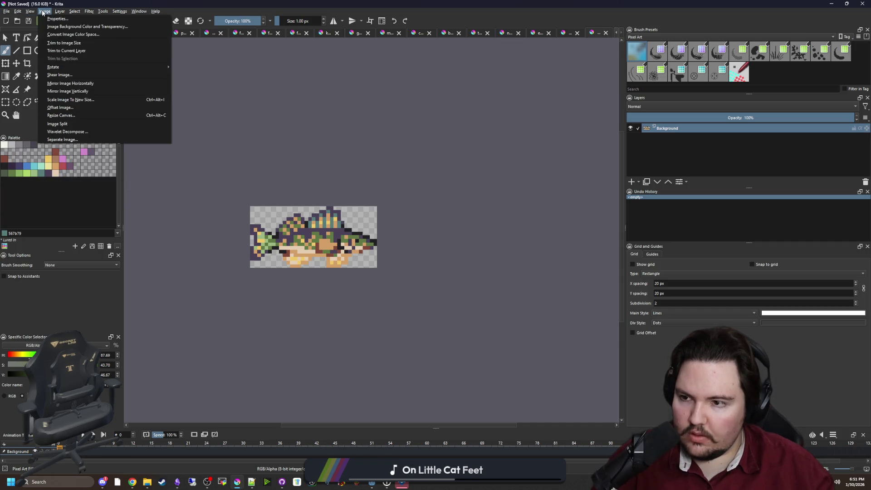
click(76, 114)
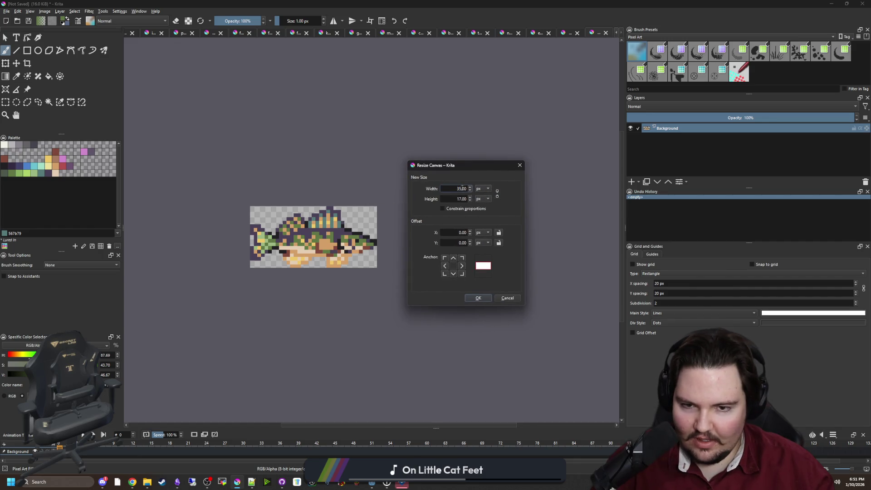
text(37)
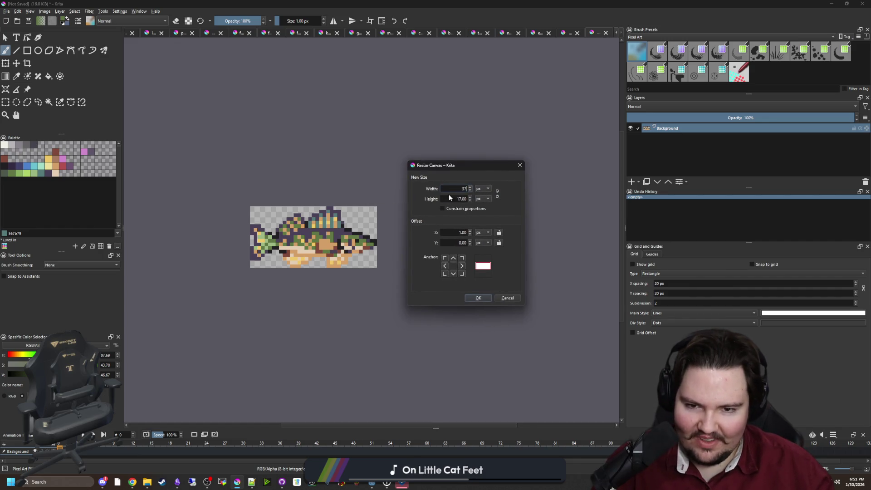
text(19)
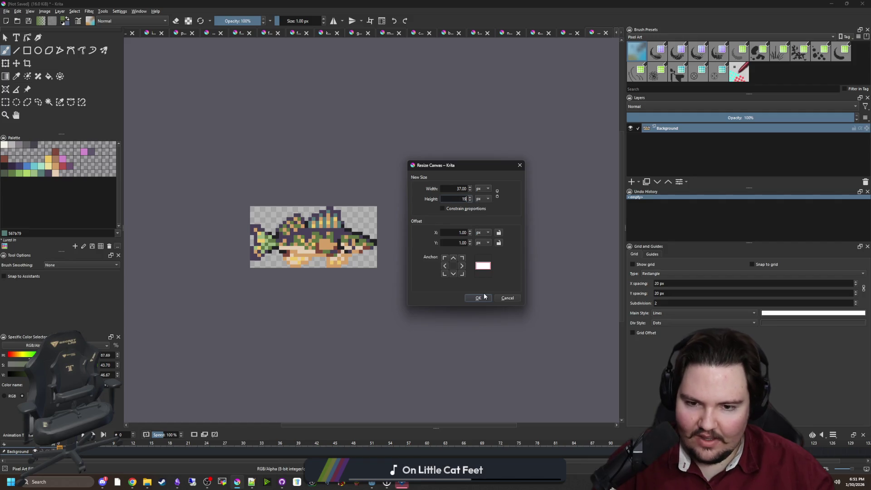
click(474, 297)
- Clear the blank border around the fish to transparent and deselect
click(49, 102)
scroll(264, 219, up, 2)
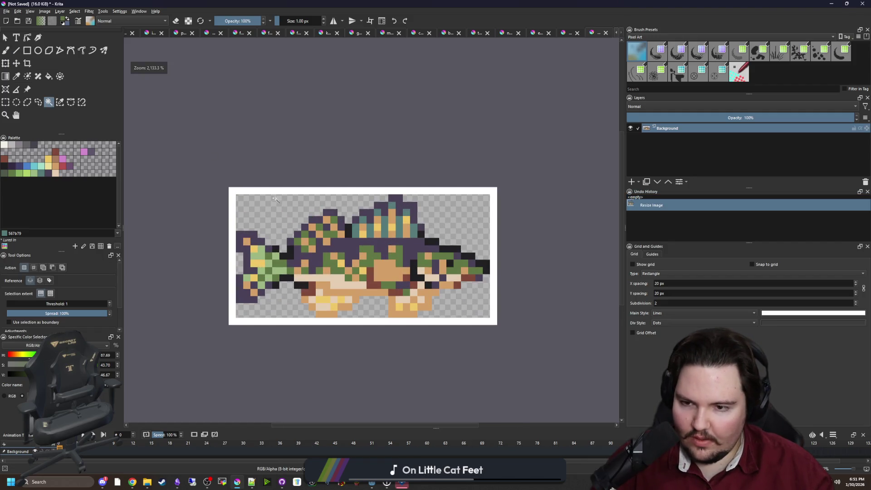
click(303, 198)
key(Delete)
key(ctrl+shift+a)
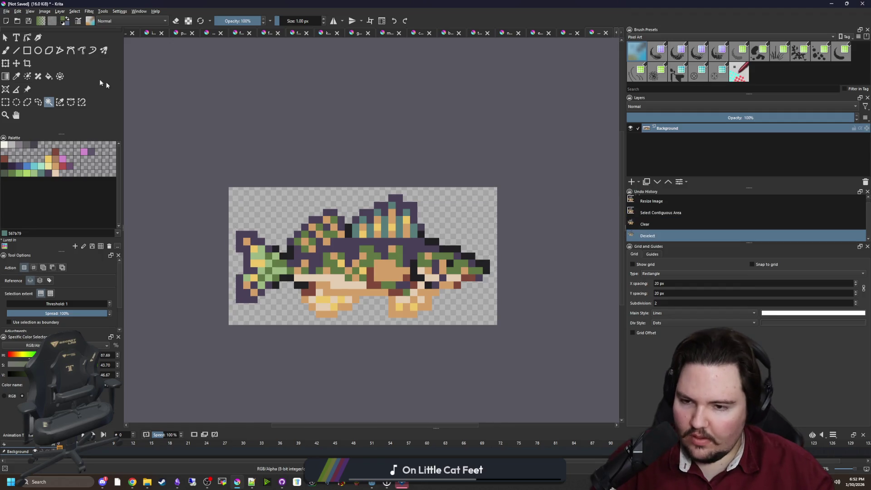
- Save the image as walleye.png and minimize Krita
click(9, 11)
click(17, 55)
text(walleye)
click(211, 284)
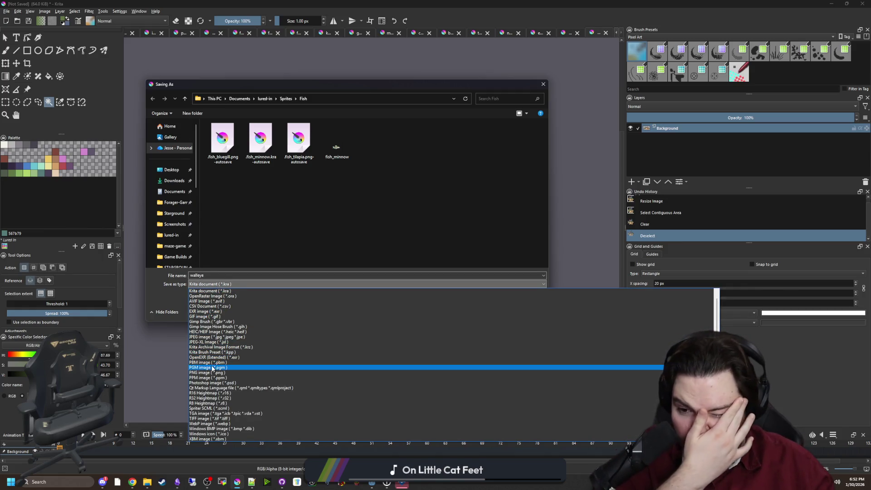
click(209, 372)
click(498, 312)
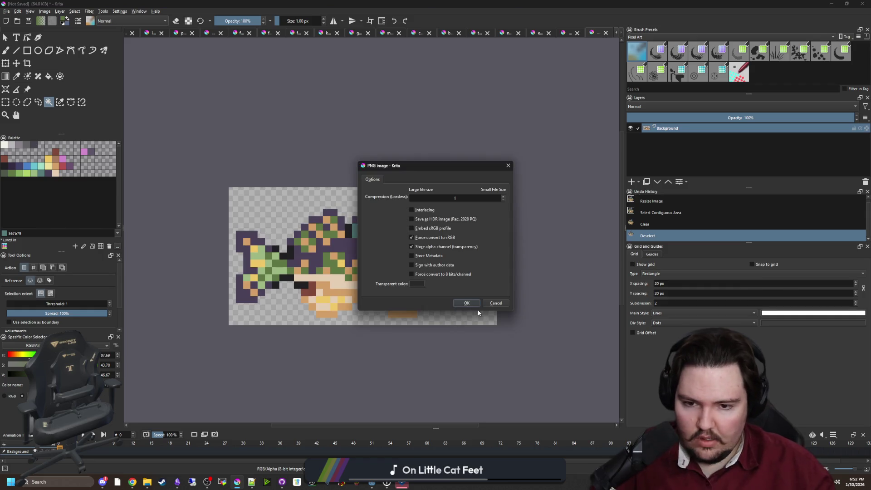
click(466, 303)
click(830, 4)
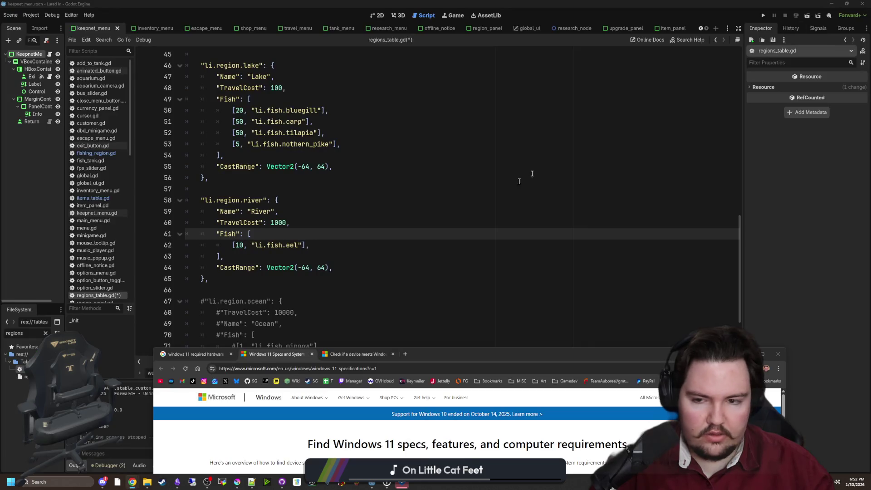
- Duplicate the eel entry and change the copy to walleye with weight 100
key(Up)
key(ctrl+shift+Left)
key(ctrl+shift+Left)
key(ctrl+shift+Left)
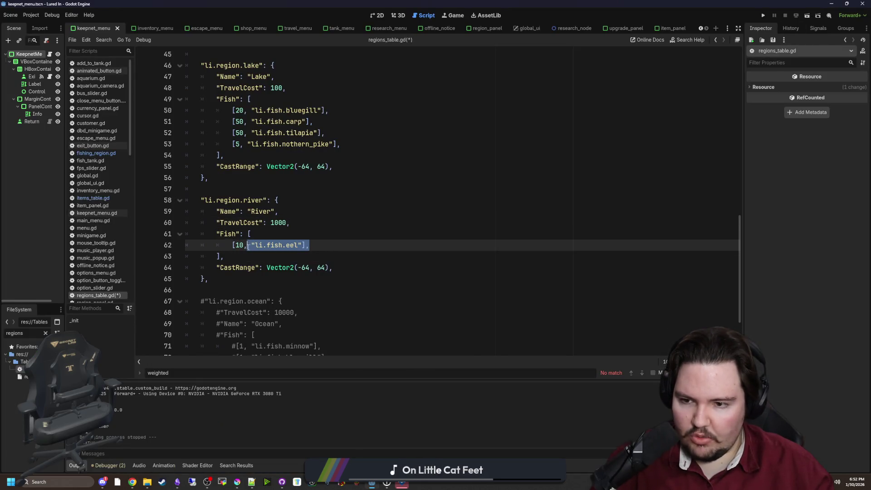
key(ctrl+c)
key(End)
key(Return)
key(ctrl+v)
key(Up)
key(BackSpace)
key(BackSpace)
key(BackSpace)
text(walleye)
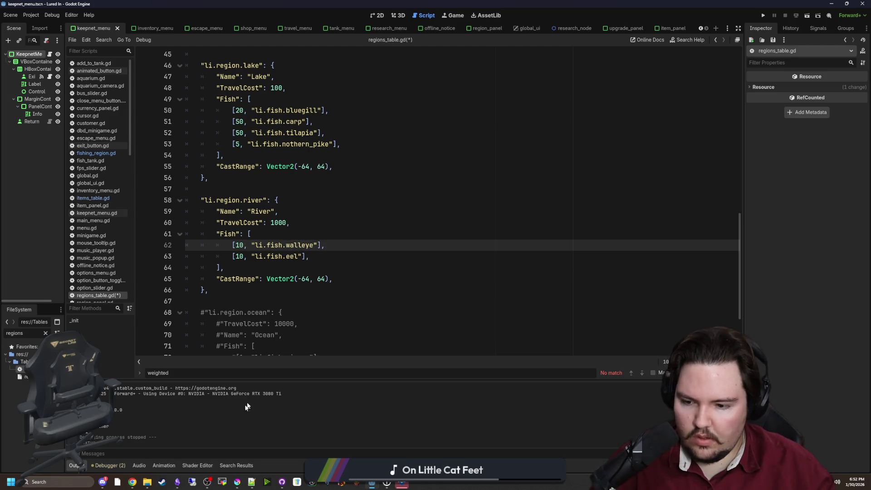
click(245, 245)
text(0)
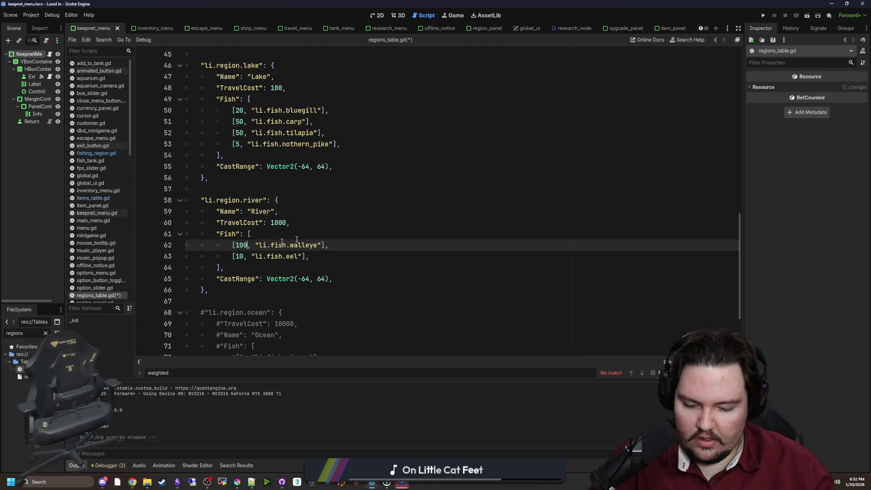
click(286, 200)
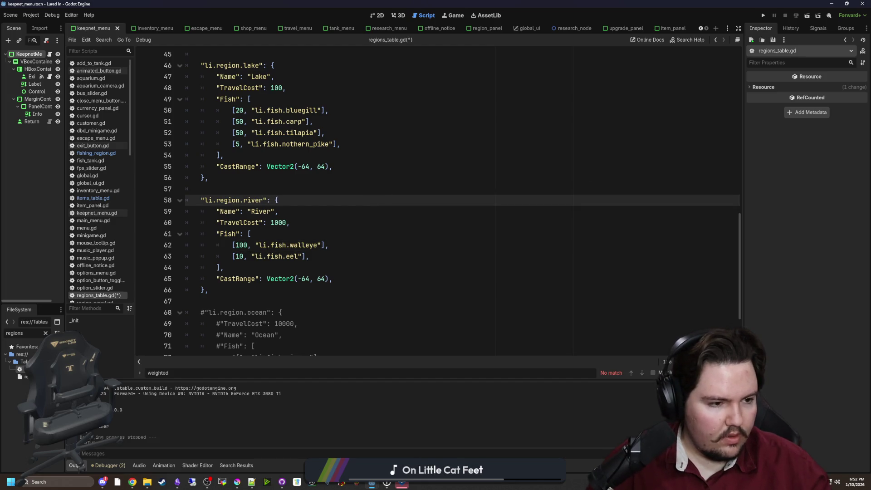
- Duplicate the walleye line and rename the copy to freshwater_salmon
drag(334, 217, 347, 299)
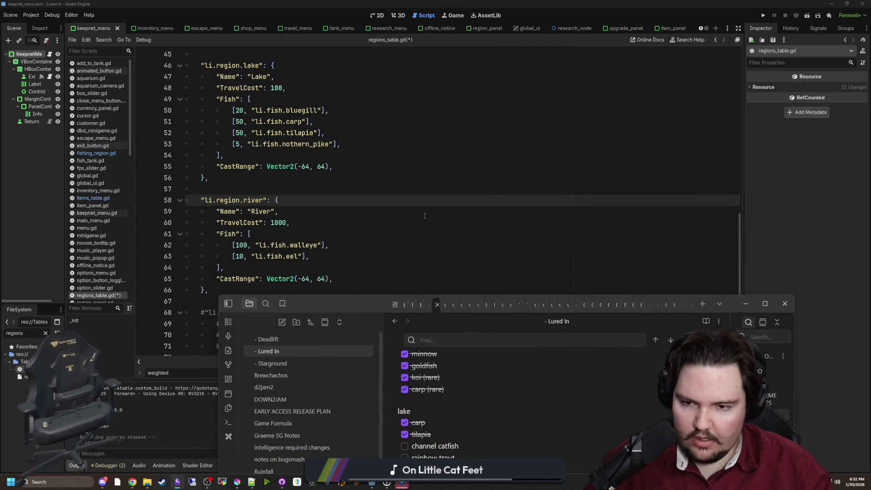
click(352, 256)
key(ctrl+shift+d)
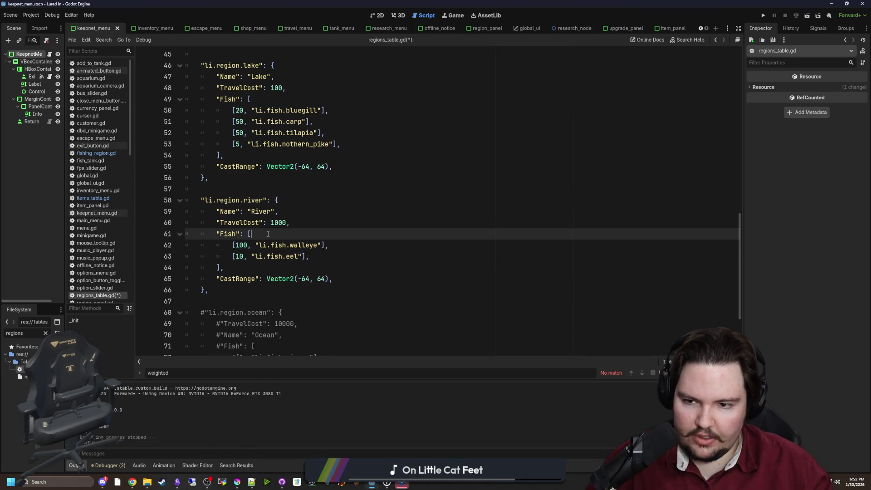
key(Left)
key(BackSpace)
key(BackSpace)
key(BackSpace)
text(freshwater_salm)
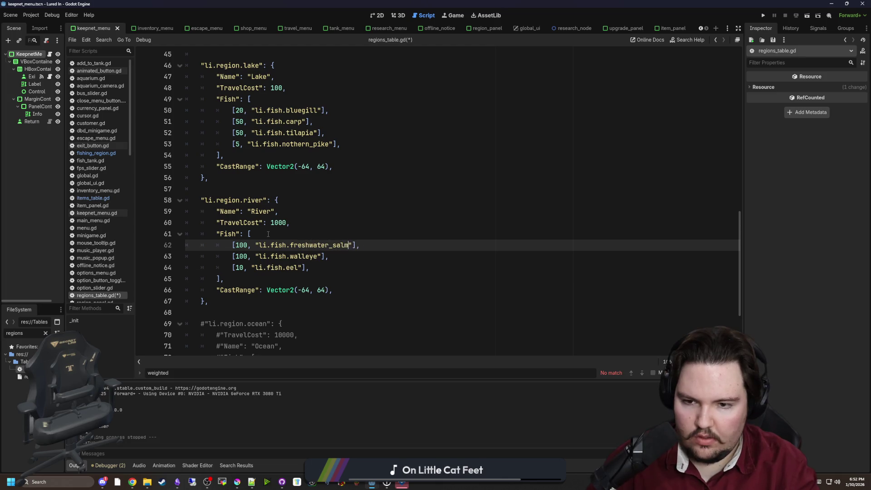
text(on)
click(268, 234)
- Save regions_table.gd with Ctrl+S
click(356, 205)
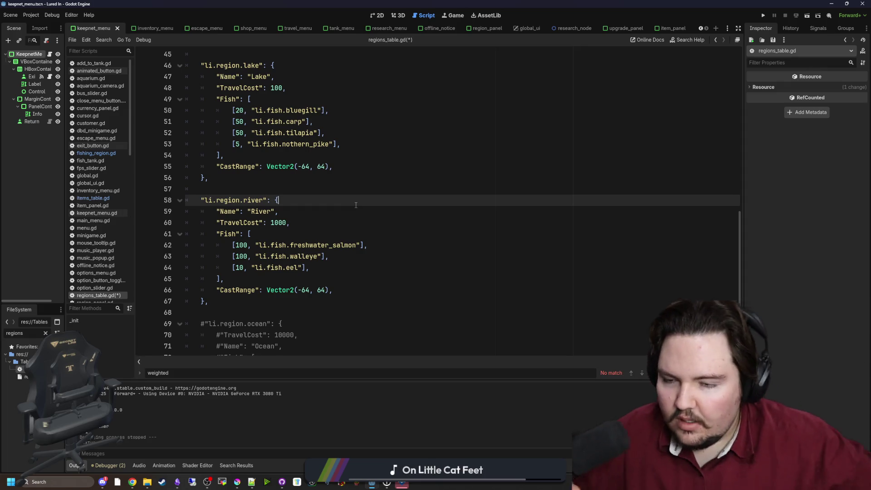
key(ctrl+s)
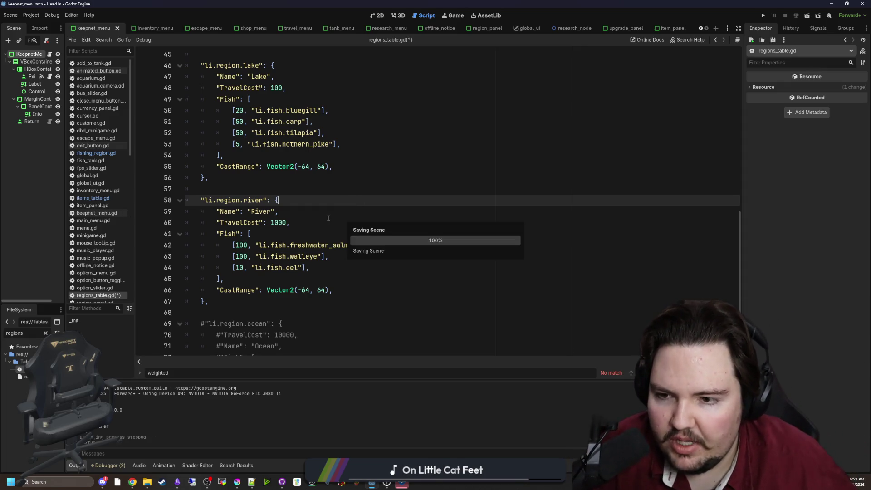
scroll(360, 200, up, 1)
key(Up)
- Paste a copy of the carp entry below it in items_table.gd and rename its key to walleye
click(93, 197)
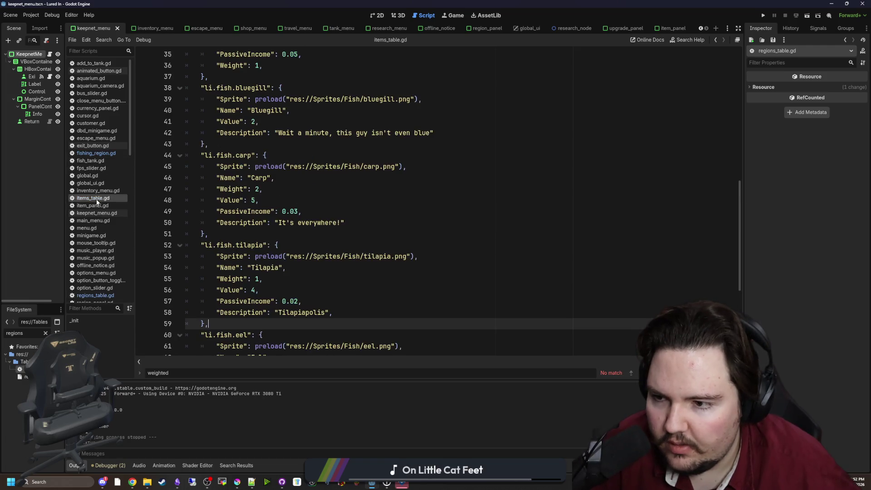
scroll(266, 242, down, 7)
click(265, 241)
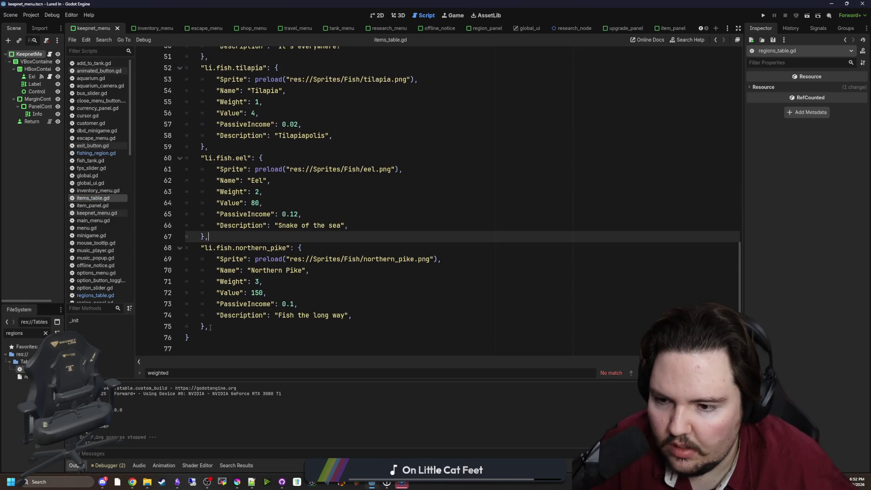
scroll(220, 252, up, 7)
scroll(244, 212, down, 5)
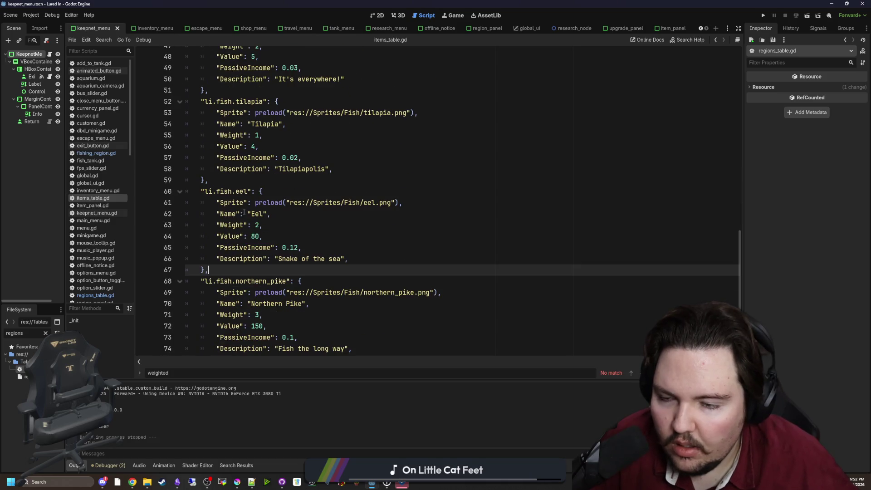
scroll(236, 182, up, 4)
drag(230, 226, 202, 146)
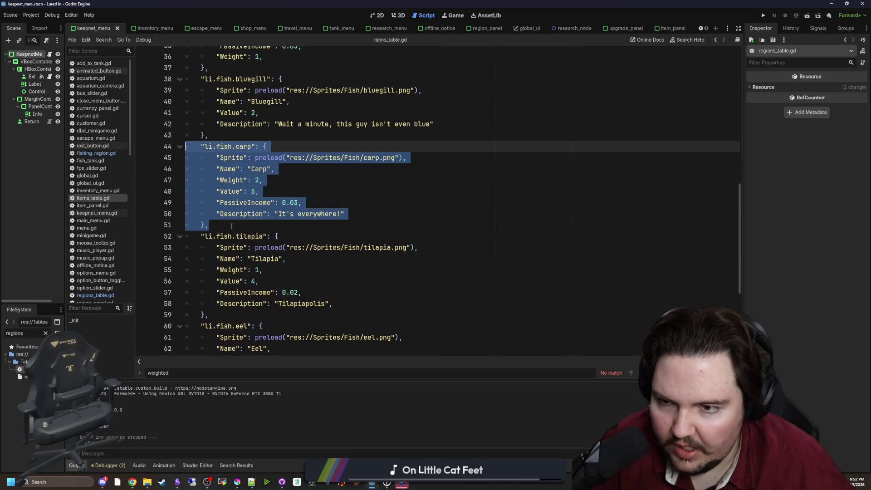
click(230, 226)
key(Return)
key(ctrl+v)
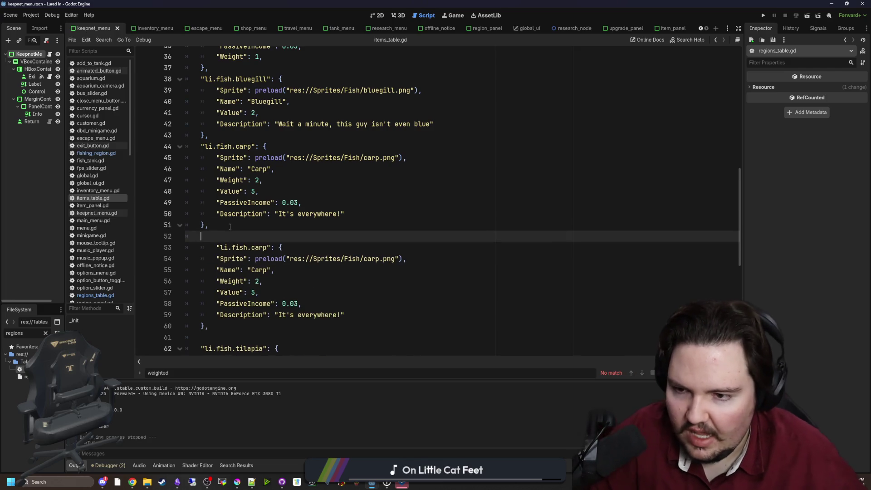
click(216, 248)
double_click(244, 247)
text(wal)
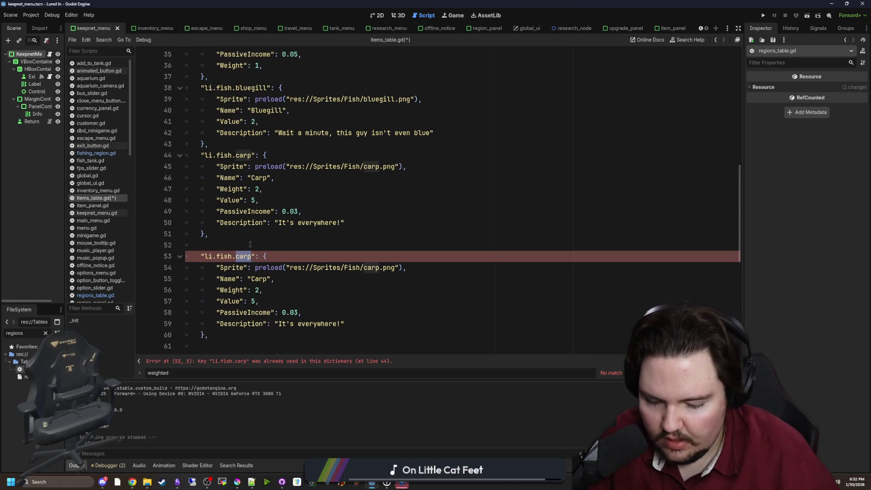
text(leye)
- Duplicate the walleye entry, rename its key to li.fish.freshwater_salmon, and clear walleye's description
scroll(250, 245, down, 3)
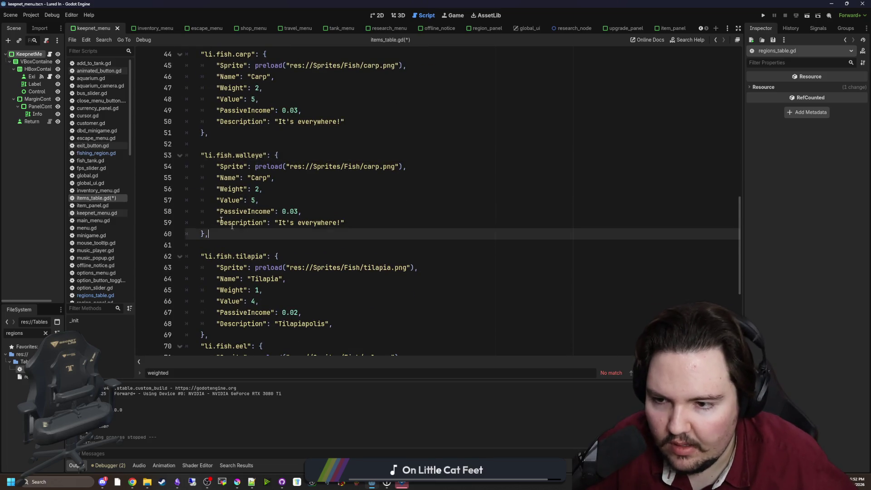
drag(209, 234, 125, 156)
key(ctrl+c)
click(234, 236)
key(Return)
key(Return)
key(ctrl+v)
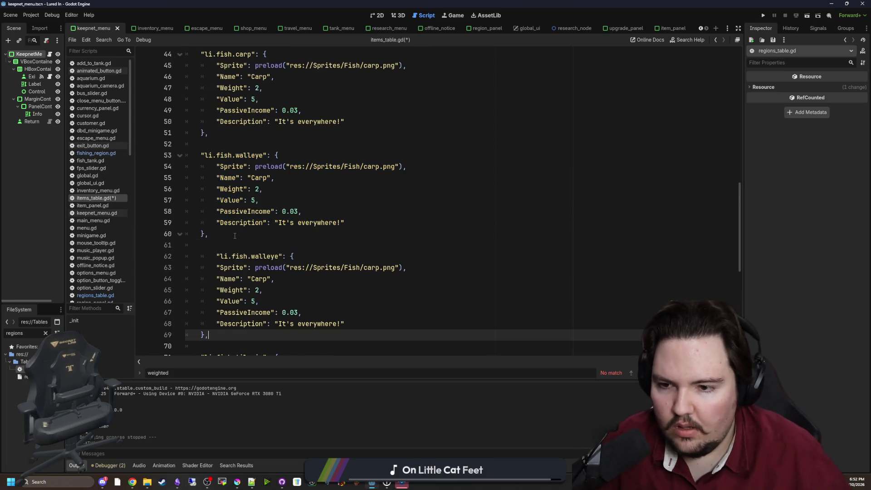
click(362, 251)
key(Home)
double_click(250, 256)
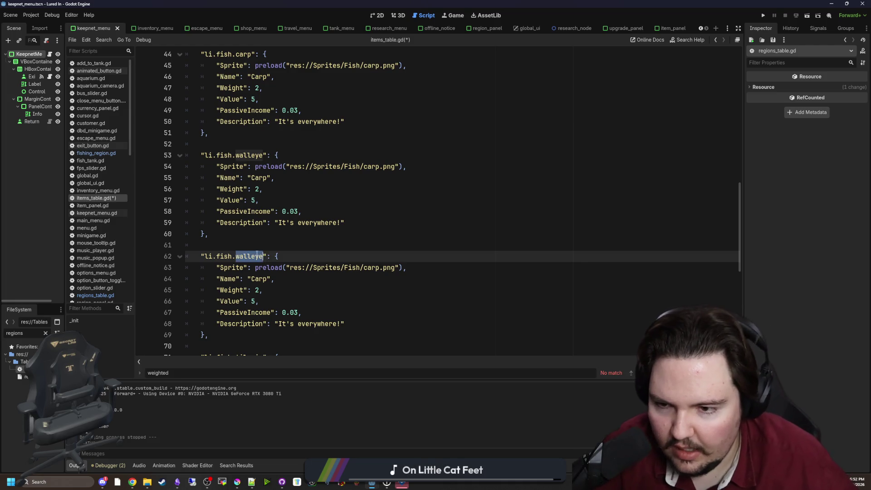
key(BackSpace)
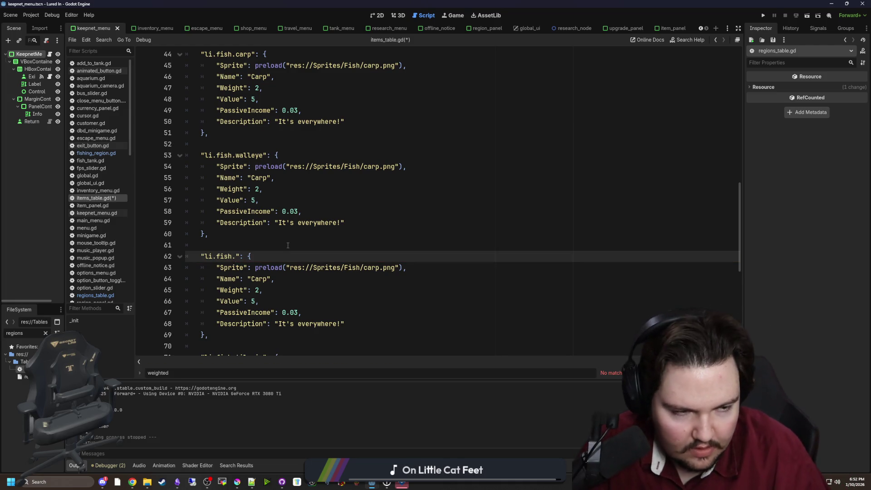
text(freshwater_salmon)
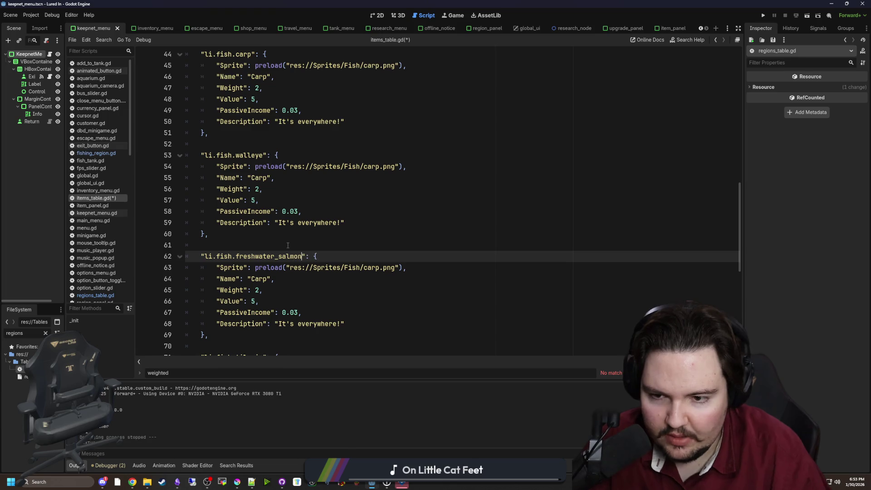
click(322, 248)
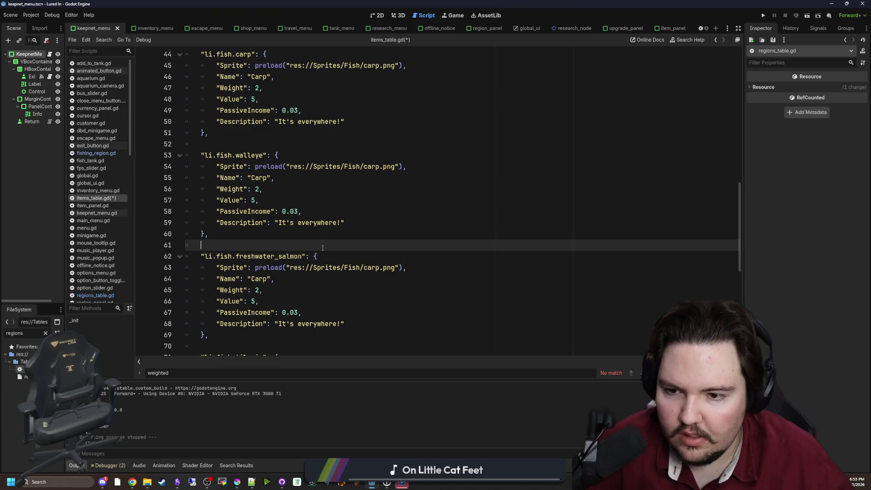
double_click(323, 223)
key(BackSpace)
key(BackSpace)
key(BackSpace)
key(BackSpace)
key(BackSpace)
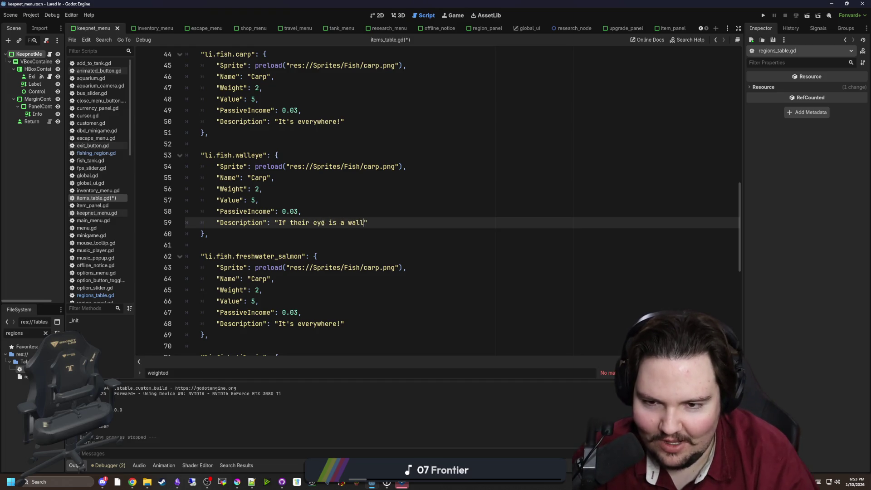
- Finish walleye's description ending in 'see?' and change walleye's Value from 5 to 20
text(see?)
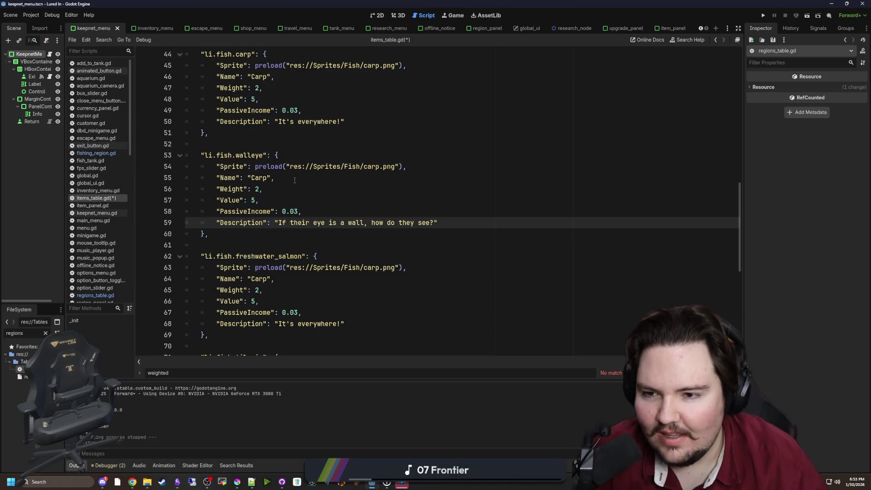
click(258, 200)
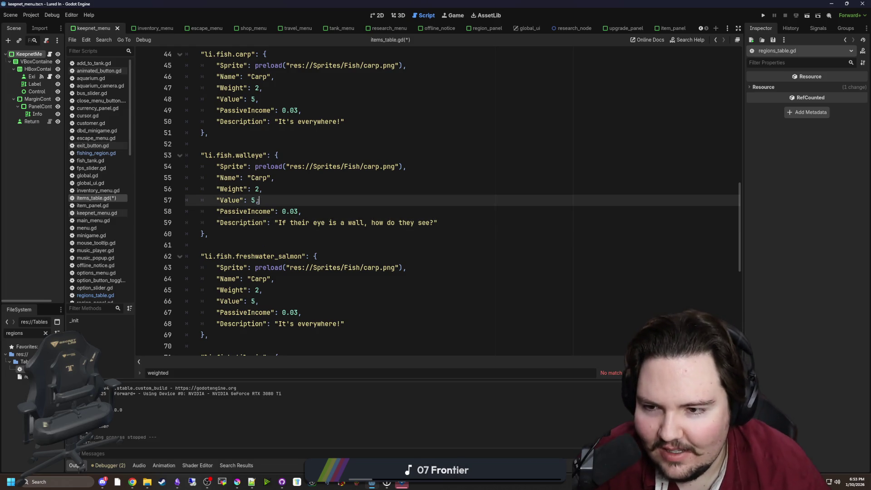
key(BackSpace)
text(20)
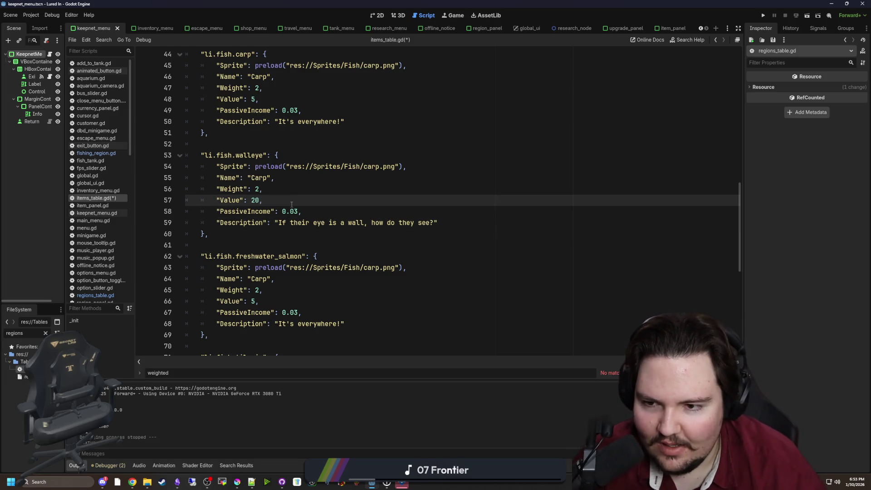
click(299, 211)
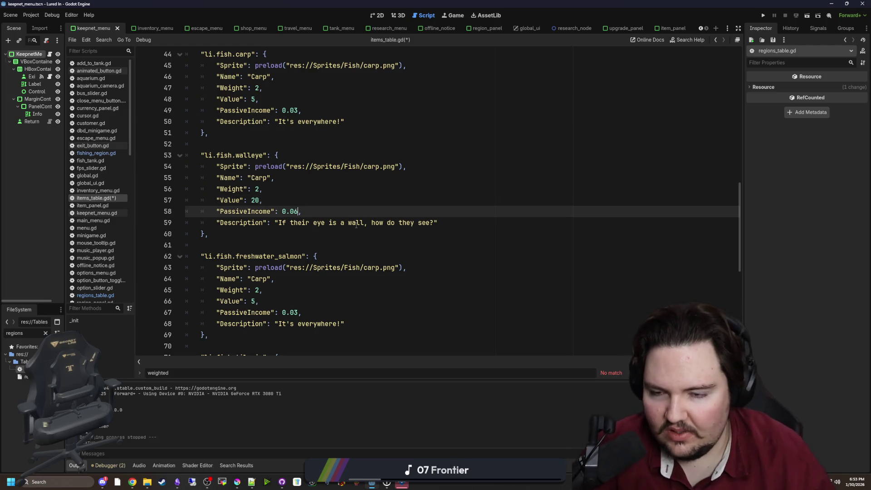
scroll(356, 225, down, 4)
scroll(297, 226, up, 3)
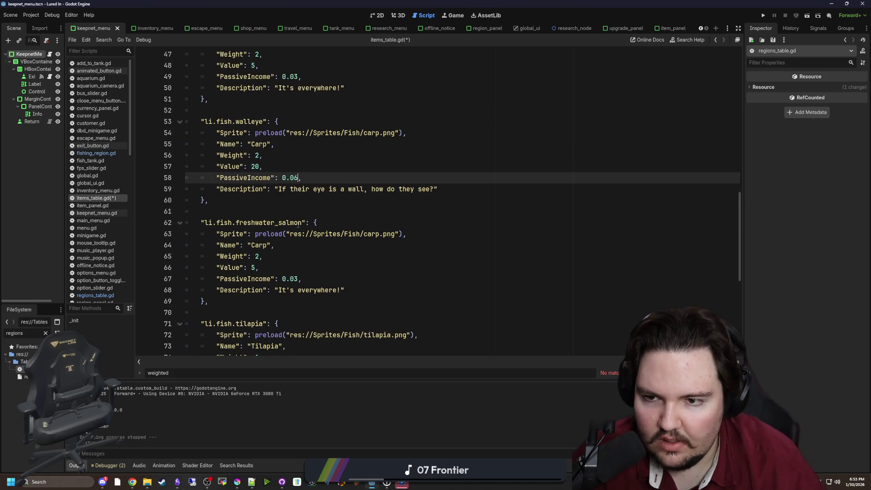
click(300, 278)
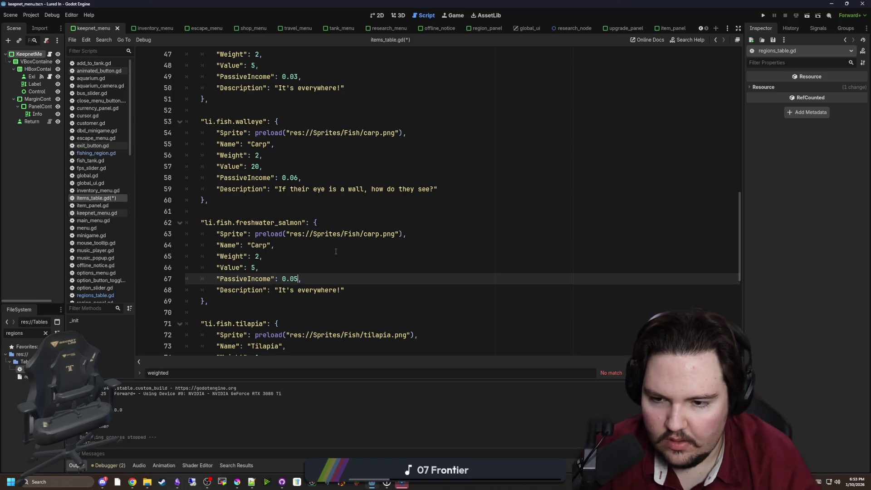
click(300, 179)
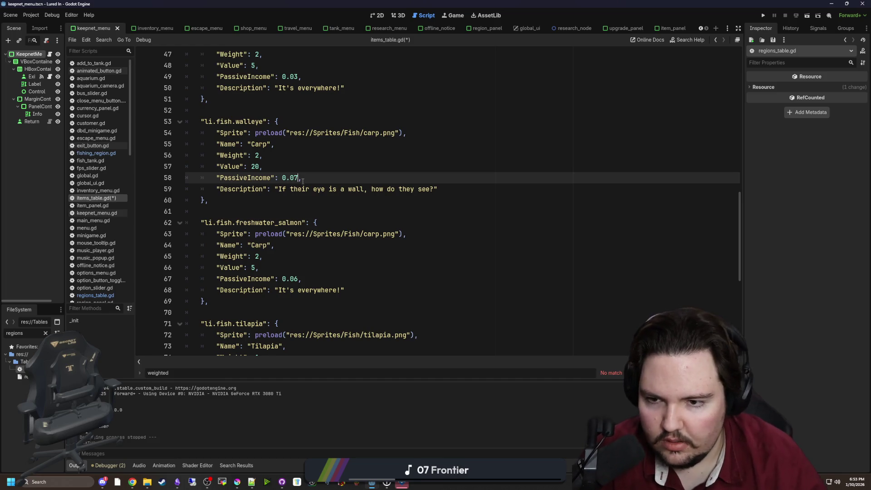
- Set freshwater salmon's PassiveIncome to 0.05 and Value to 40, then select its description
scroll(280, 249, down, 1)
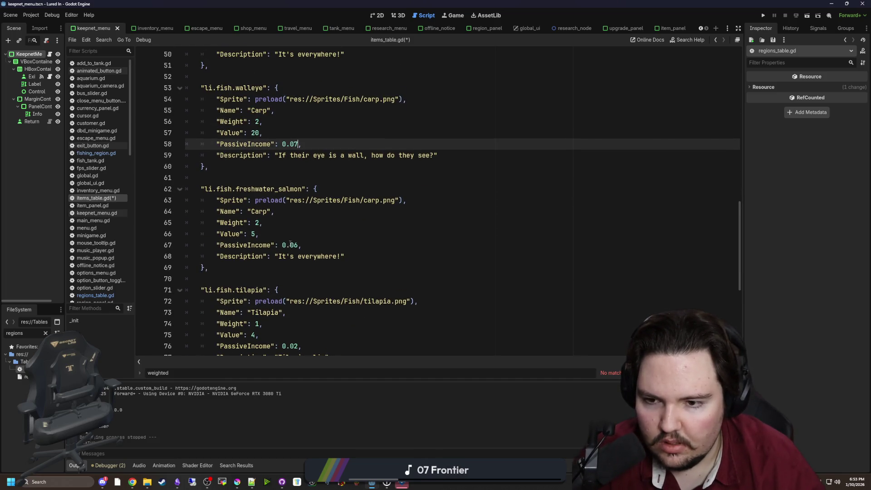
click(299, 245)
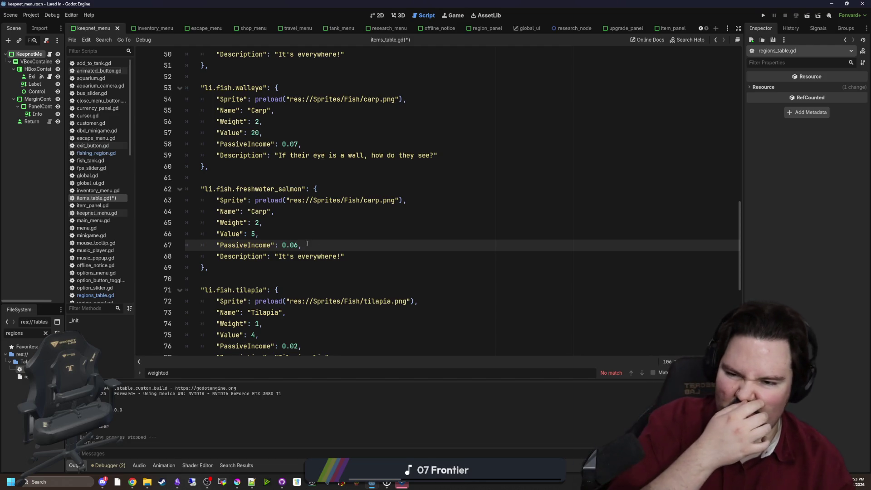
key(BackSpace)
text(5)
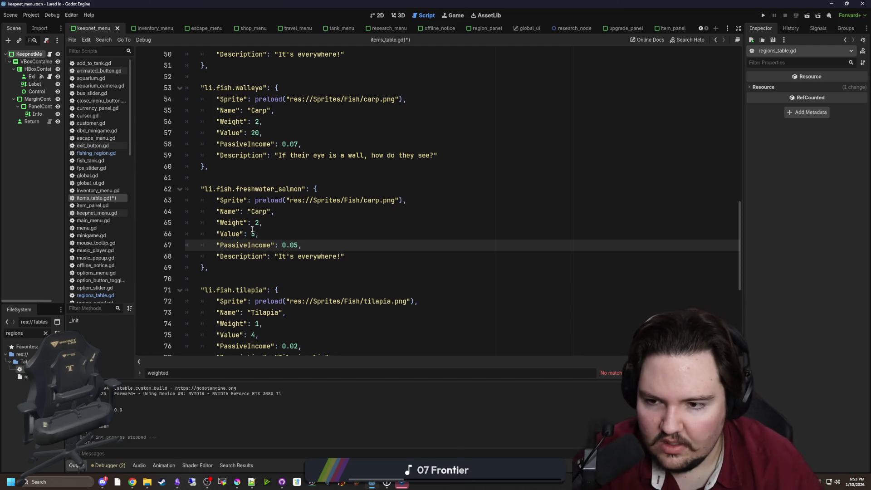
click(255, 229)
key(BackSpace)
text(40)
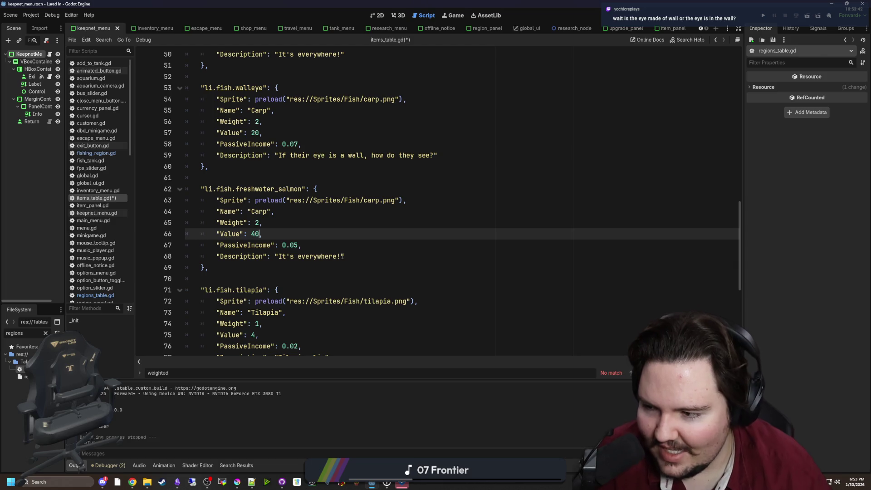
click(342, 256)
key(ctrl+shift+Left)
key(ctrl+shift+Left)
key(ctrl+shift+Left)
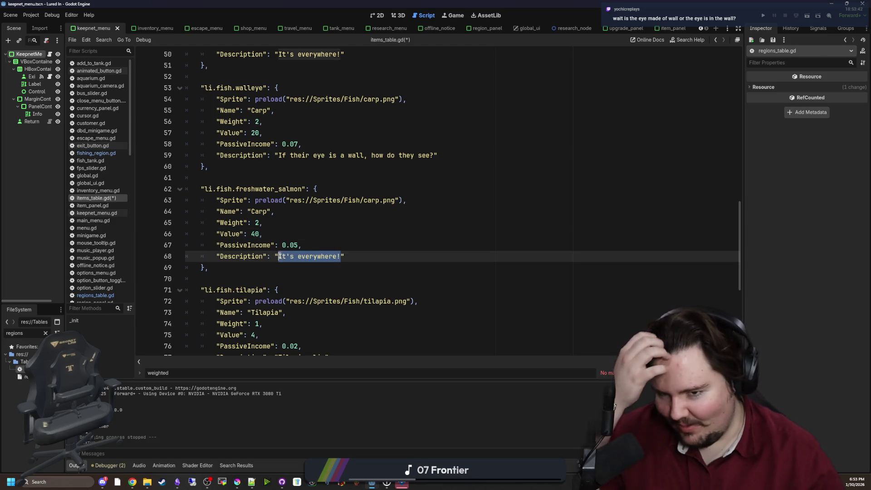
- Replace the freshwater salmon description with 'Sammin'
key(BackSpace)
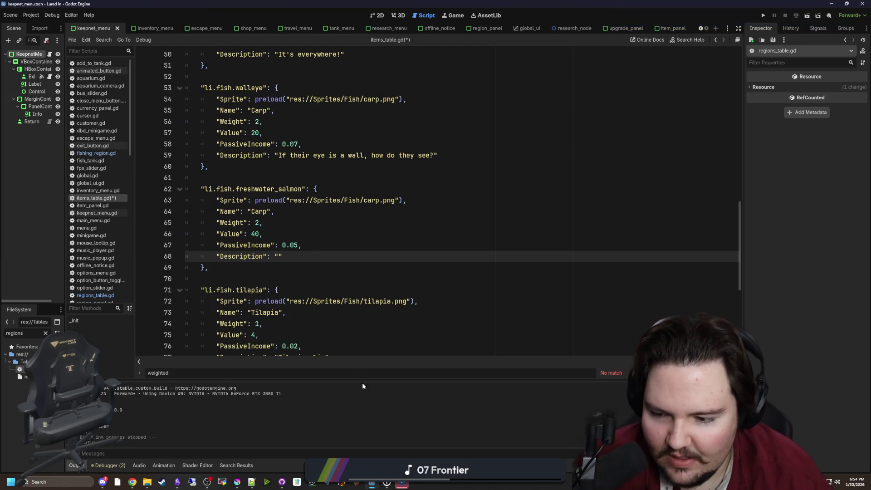
text(Sammin)
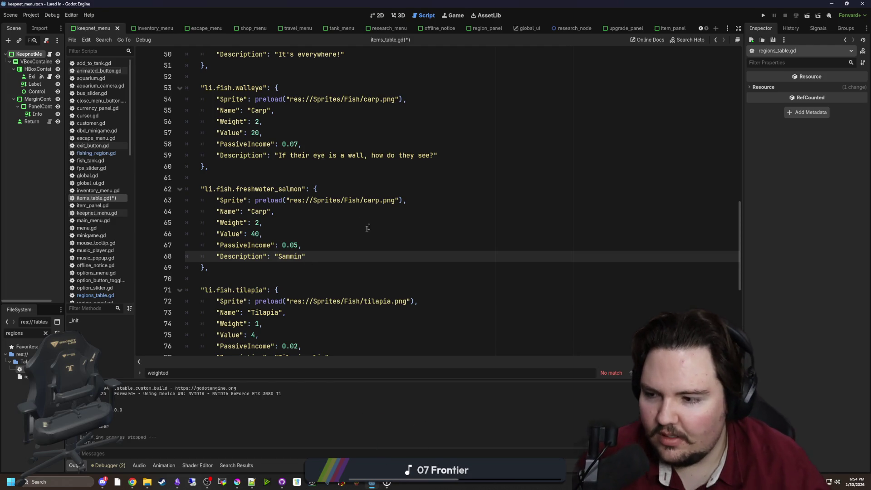
key(Up)
key(Up)
key(Up)
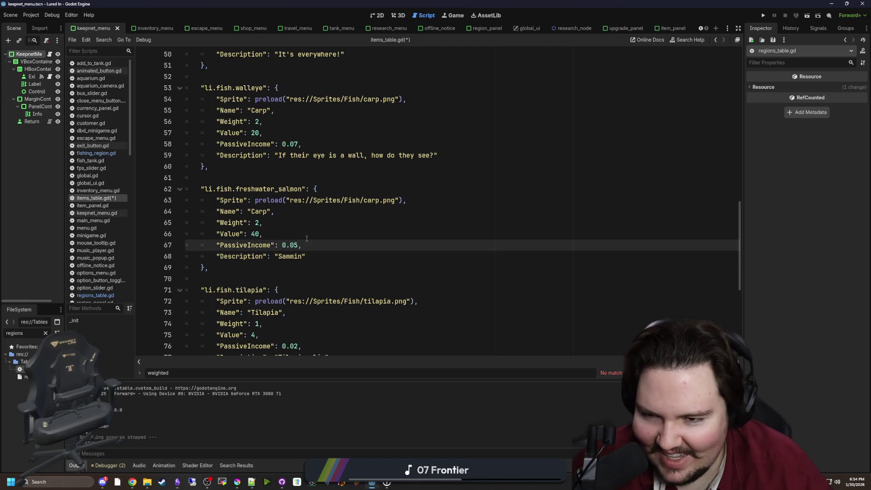
scroll(343, 293, up, 1)
scroll(343, 293, up, 4)
scroll(288, 249, down, 4)
click(287, 234)
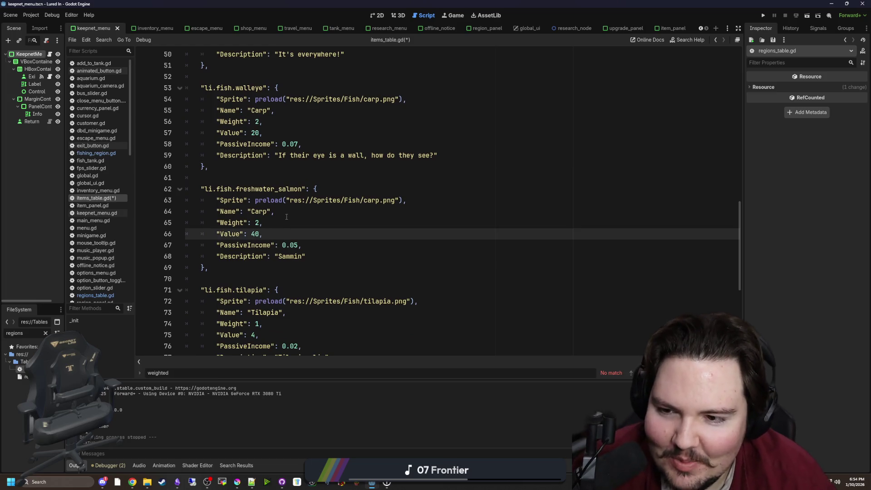
- Change the Carp names to 'Freshwater Salmon' and 'Walleye' in the two new entries
double_click(259, 212)
text(Freshwater Sa)
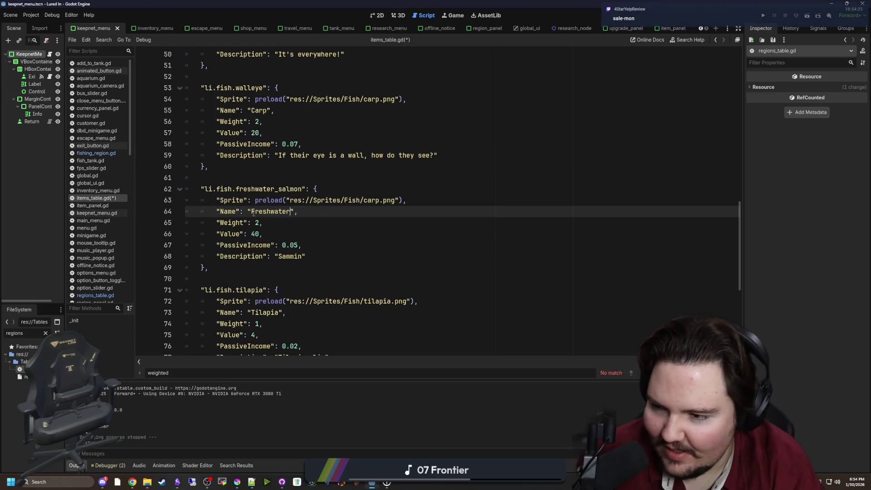
text(lmon)
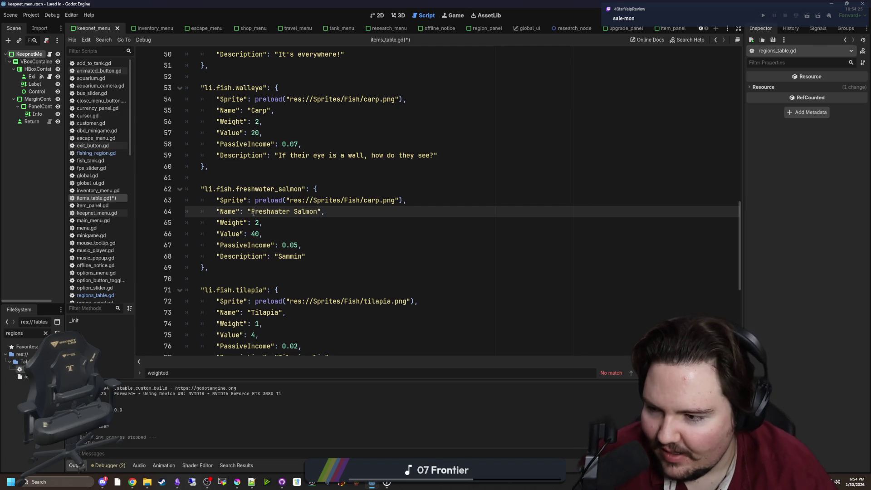
scroll(250, 217, up, 1)
scroll(249, 221, up, 1)
double_click(259, 177)
text(Walleye)
scroll(445, 272, down, 2)
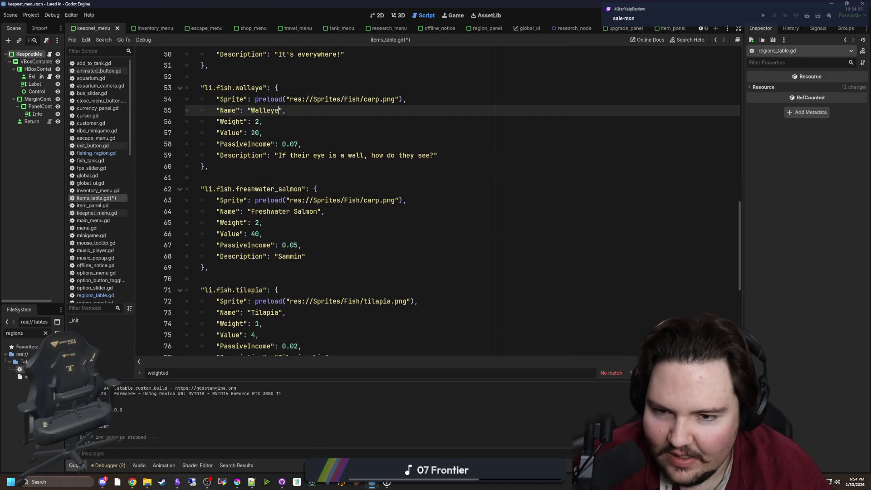
double_click(292, 257)
click(299, 257)
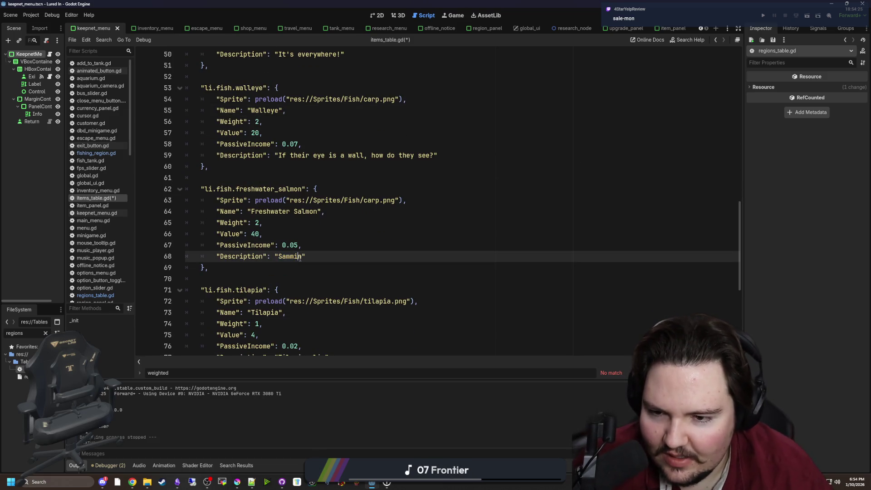
double_click(300, 258)
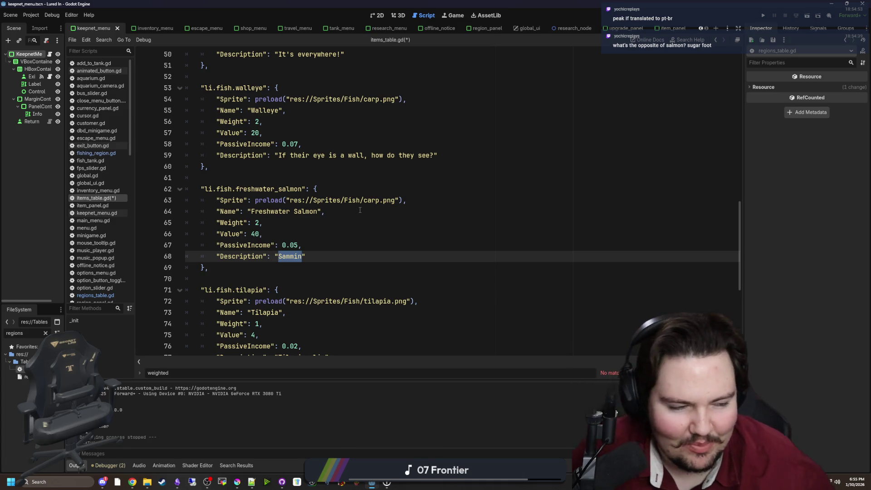
- Rewrite the salmon description as 'As opposed to saltwater' and review the entry's preceding lines
click(249, 264)
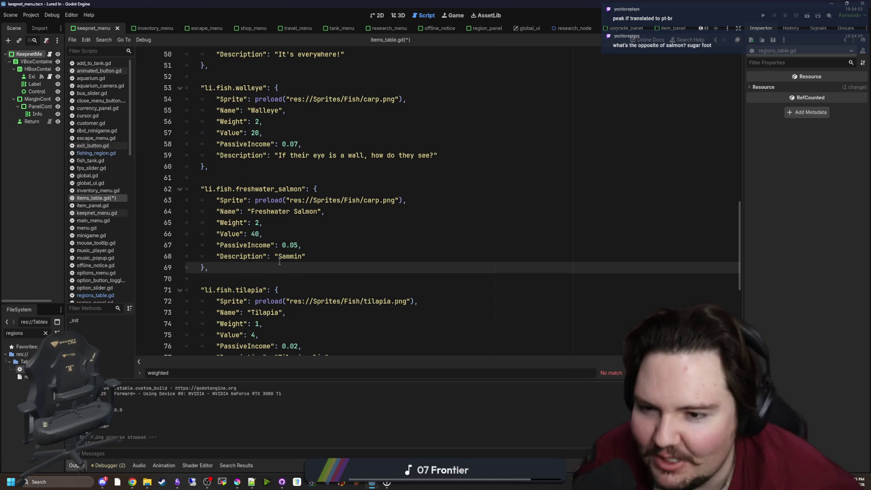
double_click(294, 254)
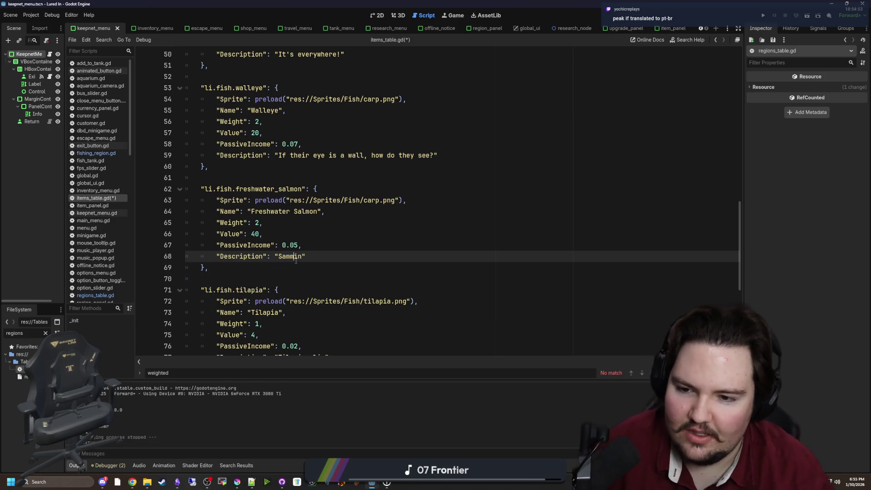
click(301, 259)
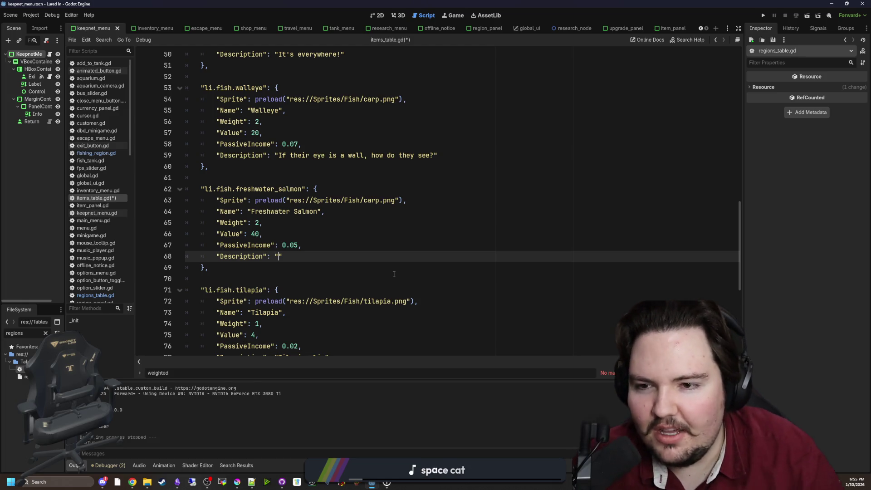
text(As )
text(opposed to sal)
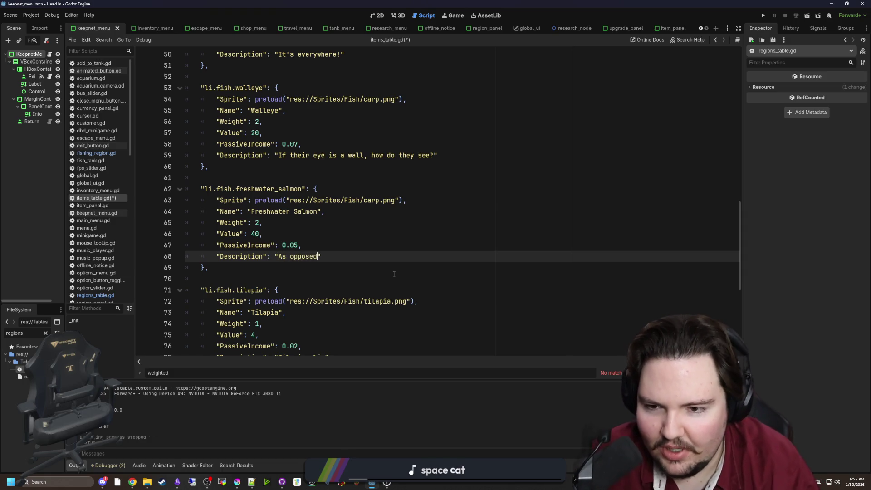
text(twater)
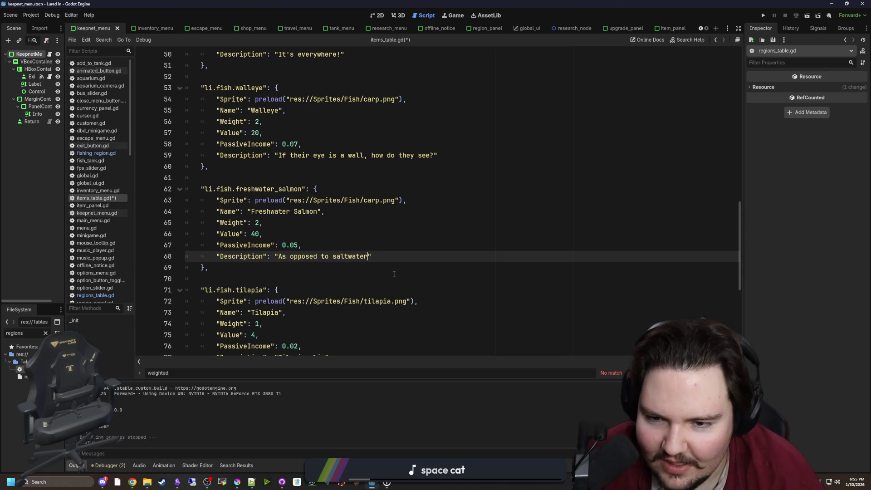
click(394, 246)
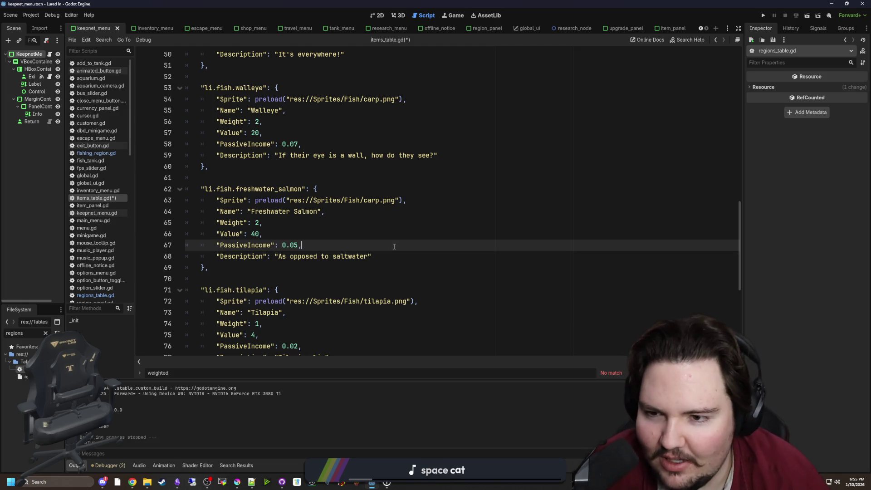
click(309, 230)
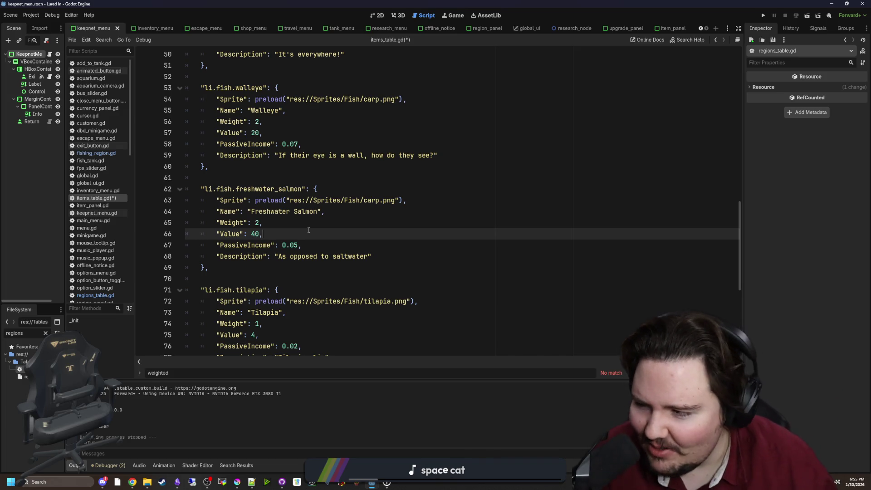
click(294, 224)
- Save items_table.gd and change walleye's sprite preload from carp.png to walleye.png
key(ctrl+s)
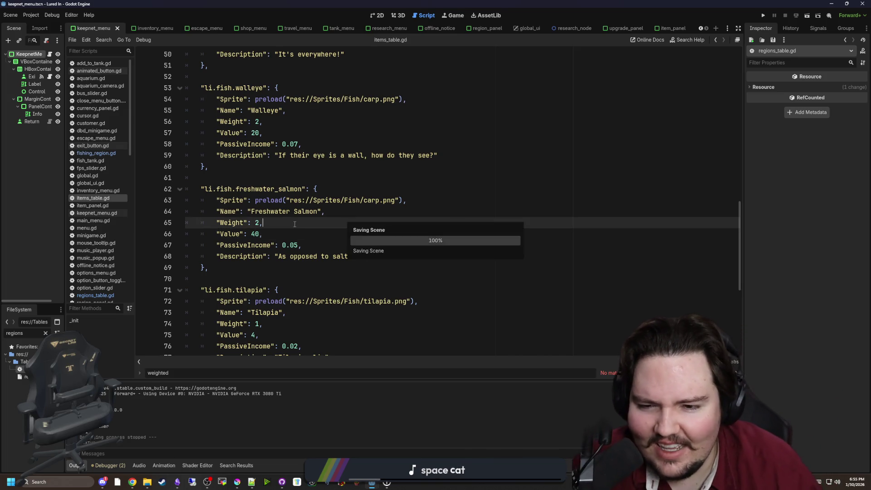
click(306, 178)
key(ctrl+s)
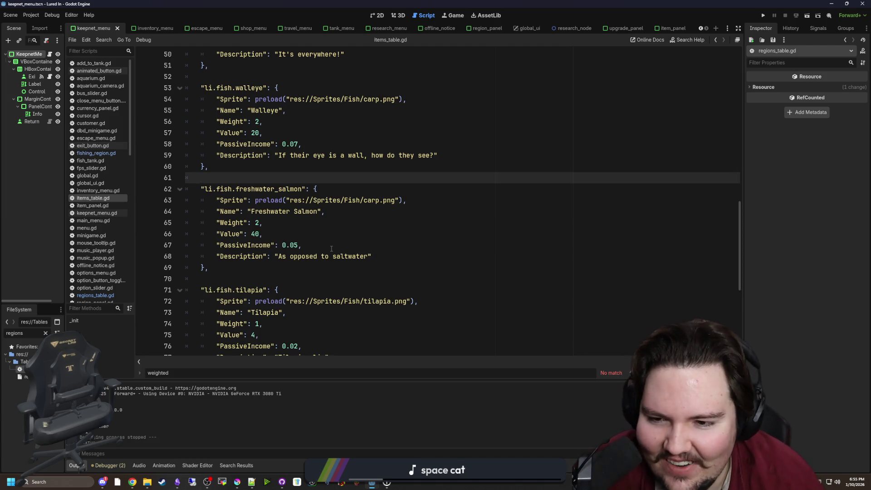
scroll(332, 249, down, 6)
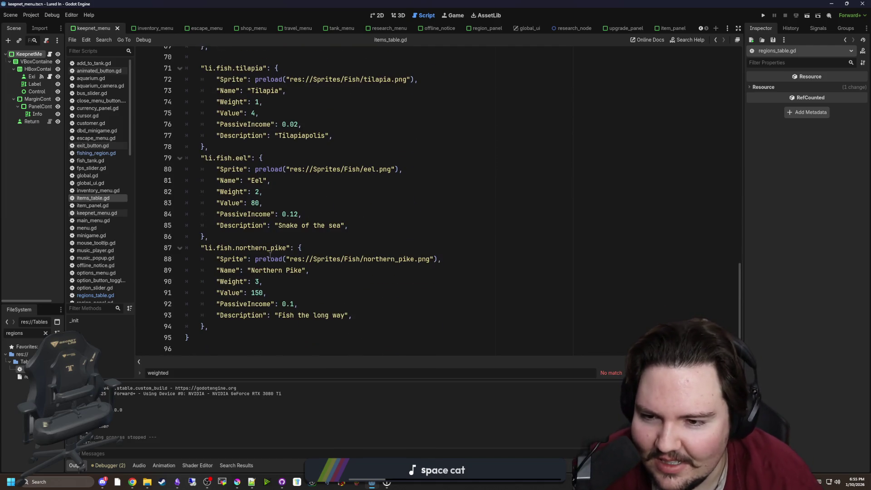
scroll(270, 256, up, 18)
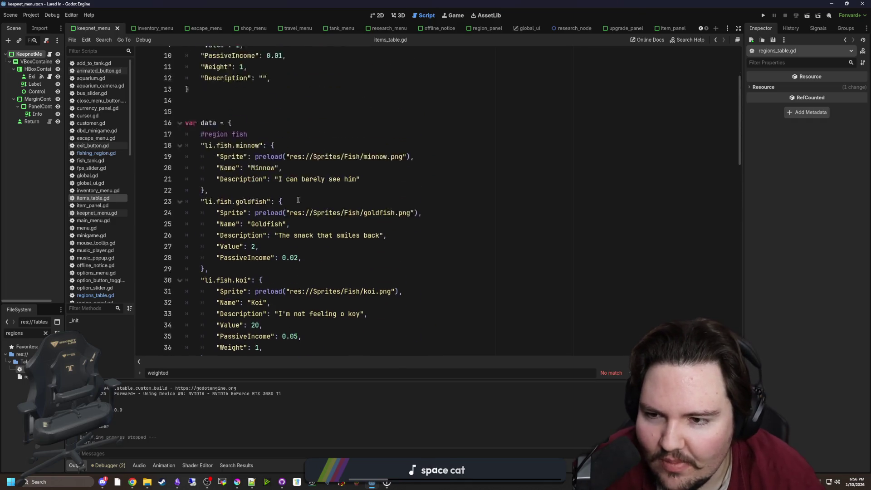
scroll(272, 204, up, 1)
click(272, 146)
key(ctrl+s)
scroll(273, 204, up, 3)
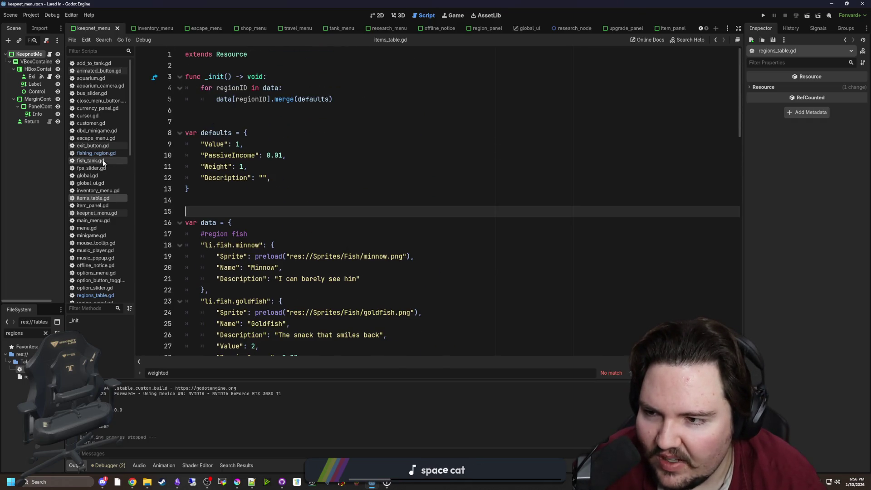
scroll(361, 232, down, 13)
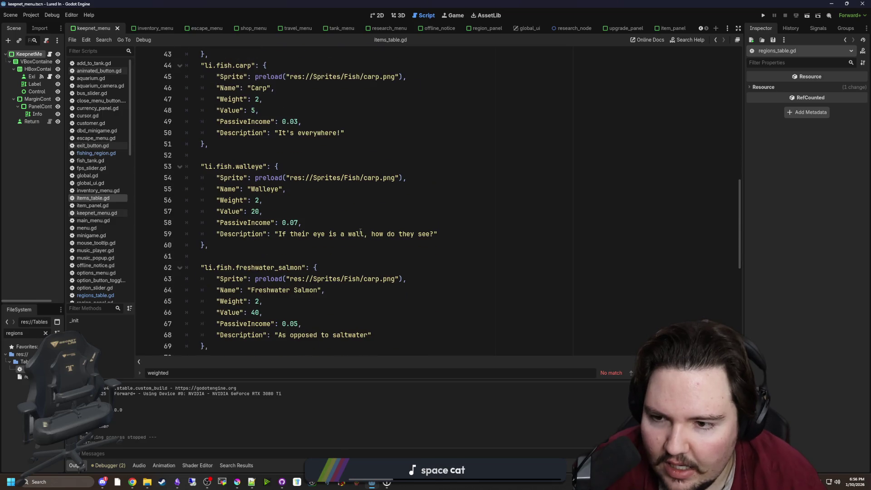
double_click(372, 178)
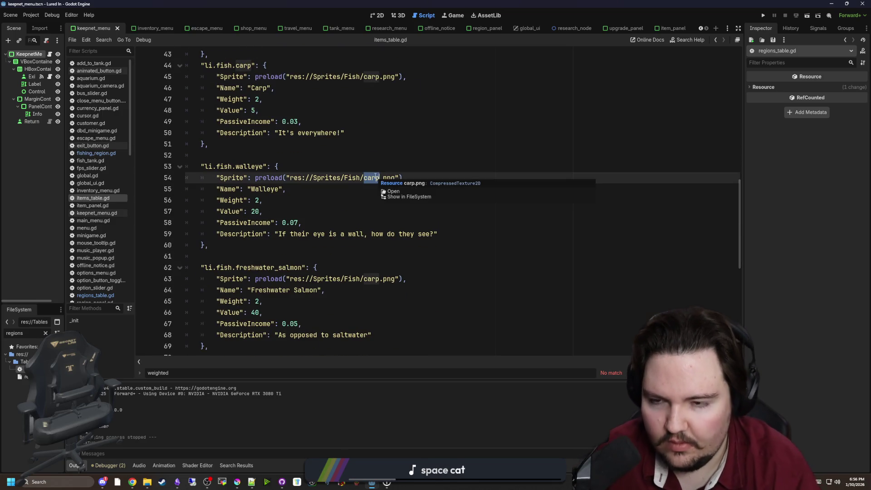
text(walleye)
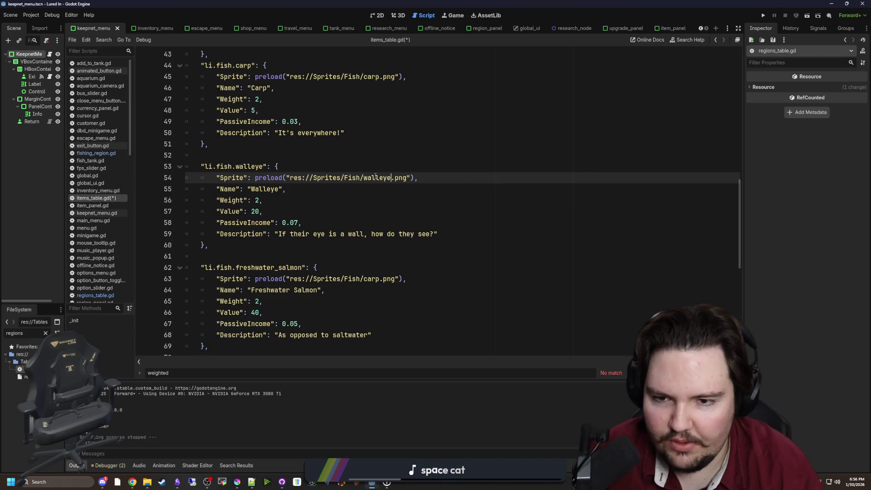
click(394, 155)
scroll(395, 155, down, 2)
click(395, 188)
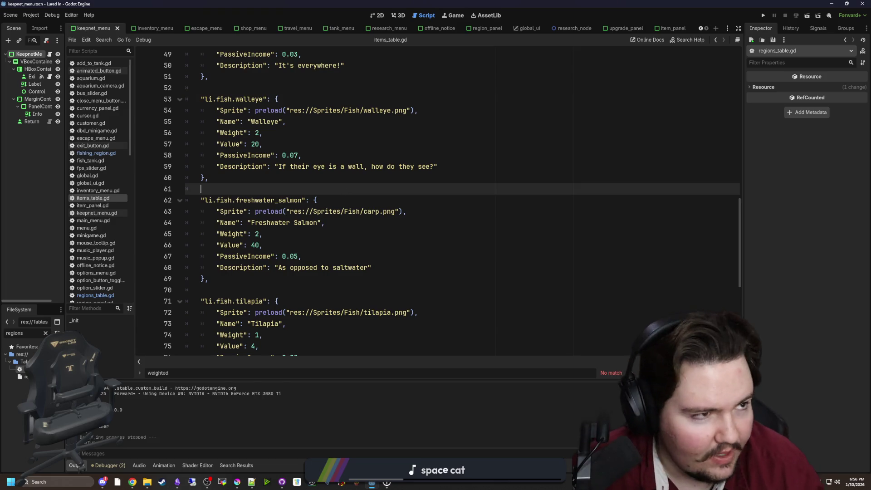
key(ctrl+s)
- Search the web for 'freshwater salmon' in the browser
key(alt+Tab)
text(freshwater salmon)
key(Return)
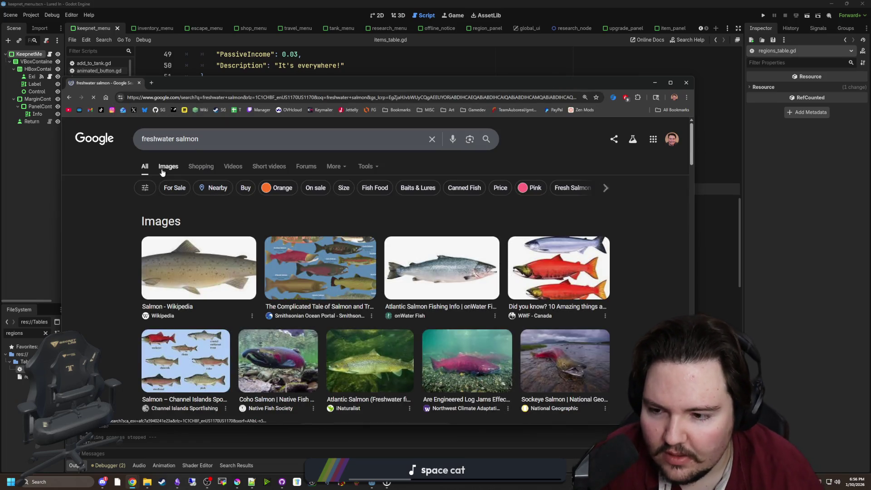
- Show image results in a maximized window and preview Smithsonian, Georgia Strait, National Geographic and KDLL salmon images
click(162, 171)
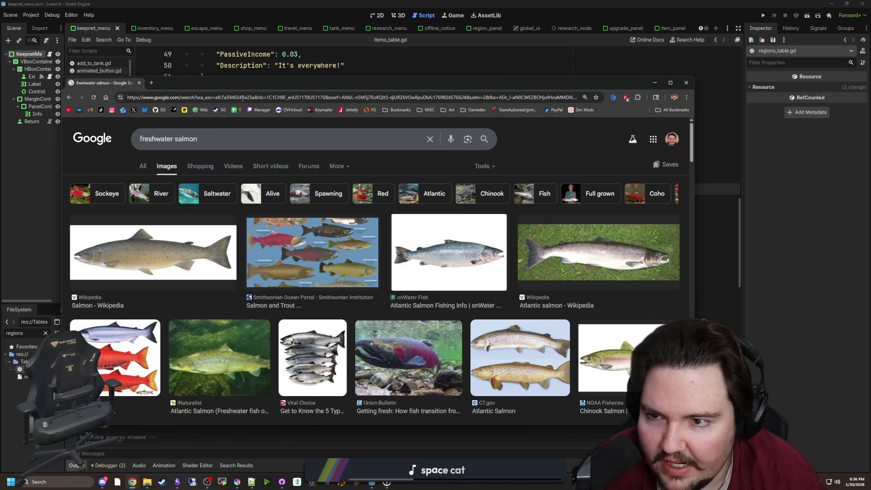
key(super+Up)
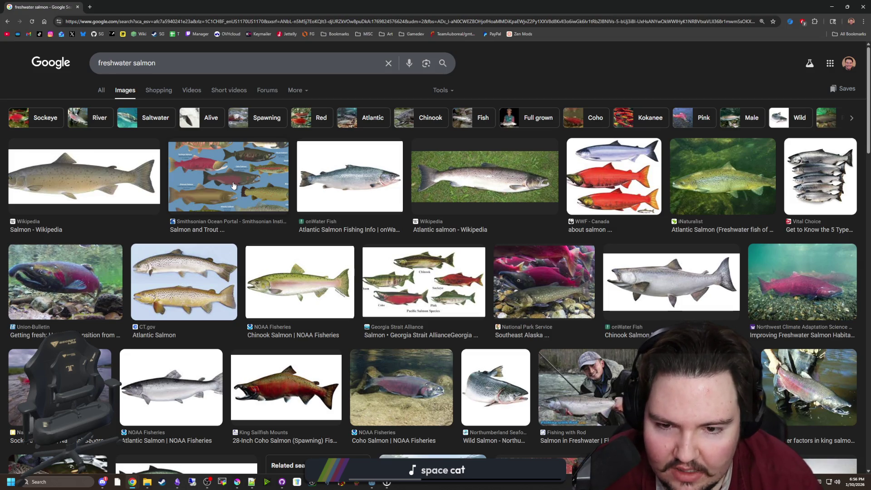
click(233, 185)
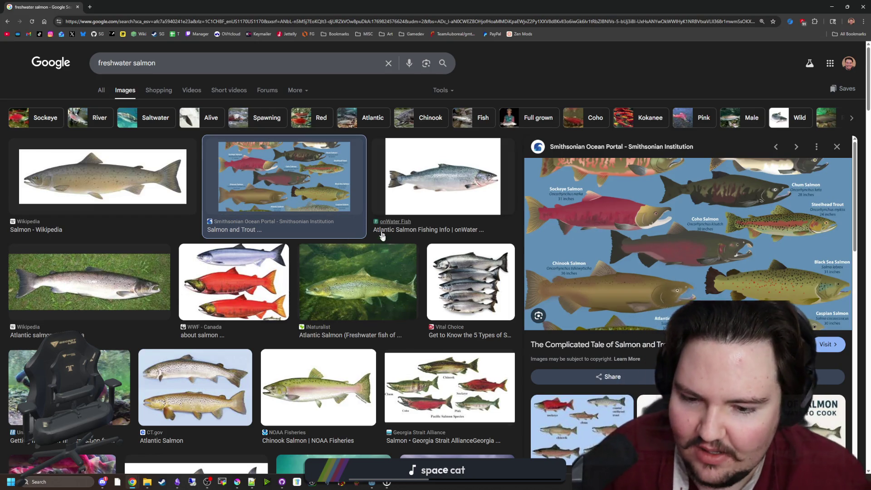
click(442, 375)
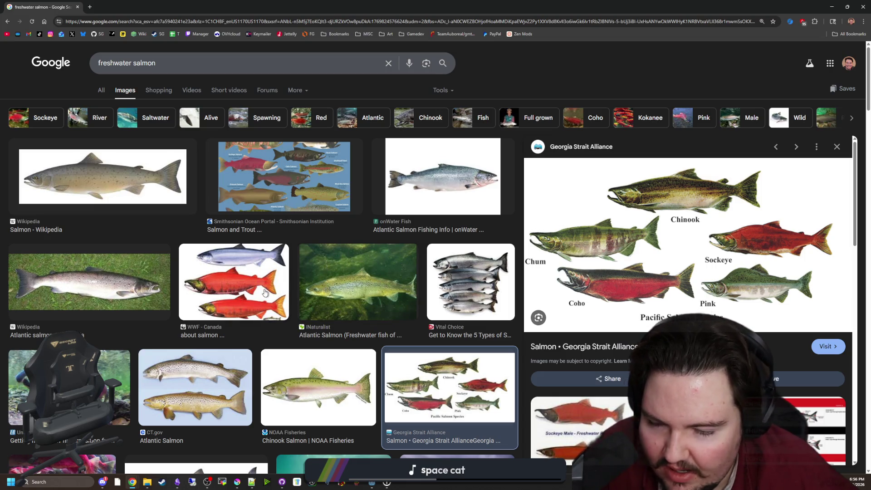
scroll(265, 293, down, 4)
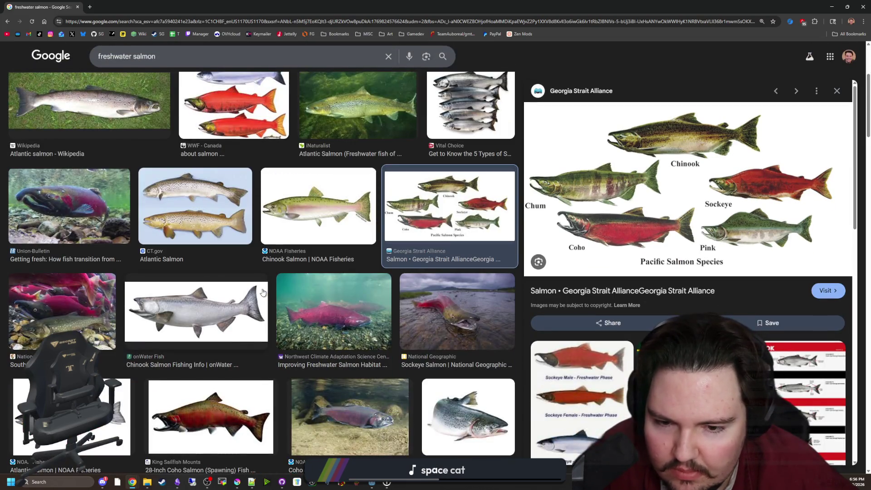
click(456, 329)
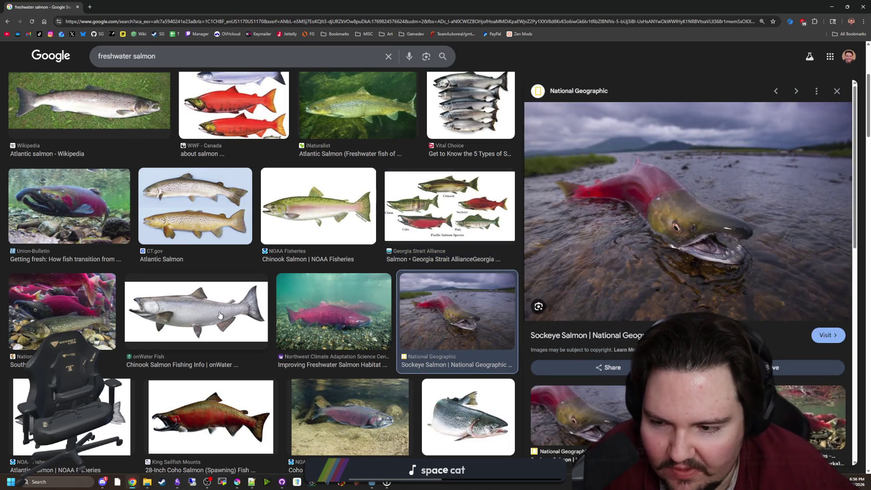
click(220, 314)
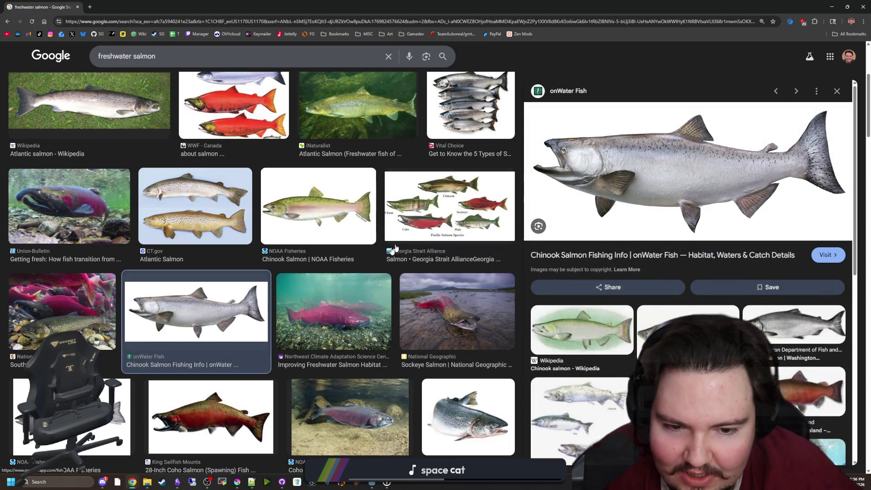
scroll(377, 256, down, 3)
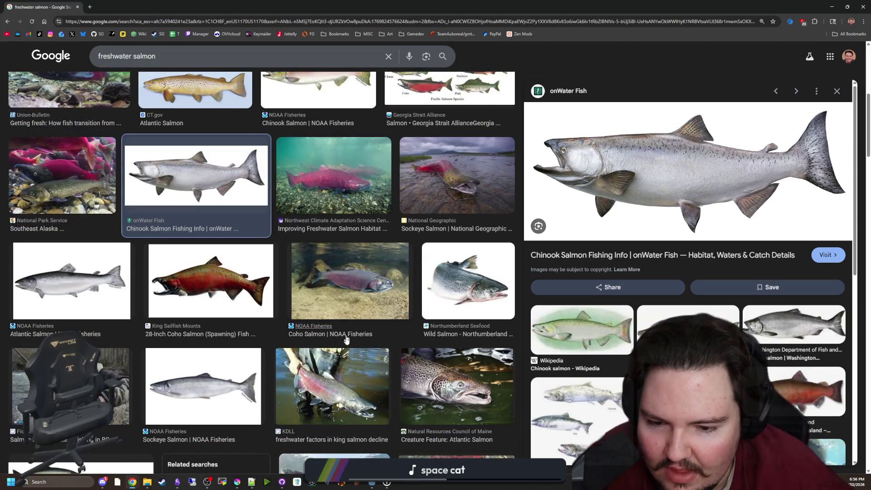
click(369, 387)
- Browse further salmon photos down to the Wikipedia sockeye salmon illustration
key(Right)
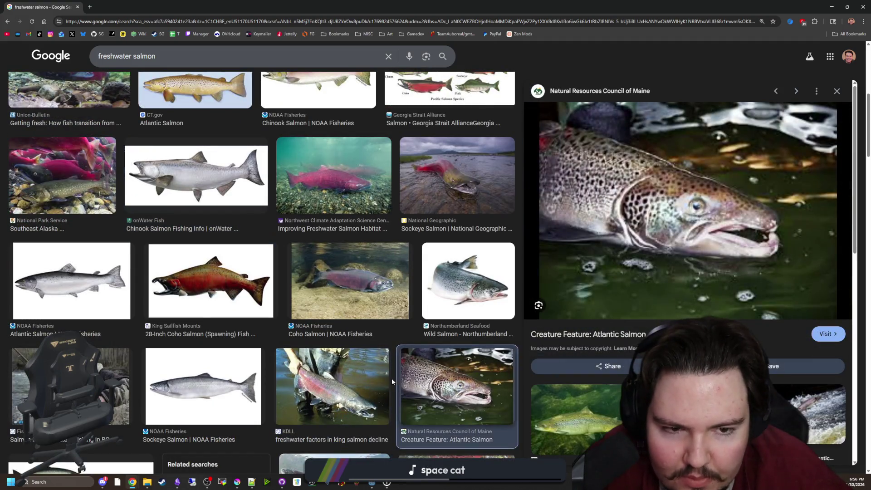
scroll(325, 325, down, 4)
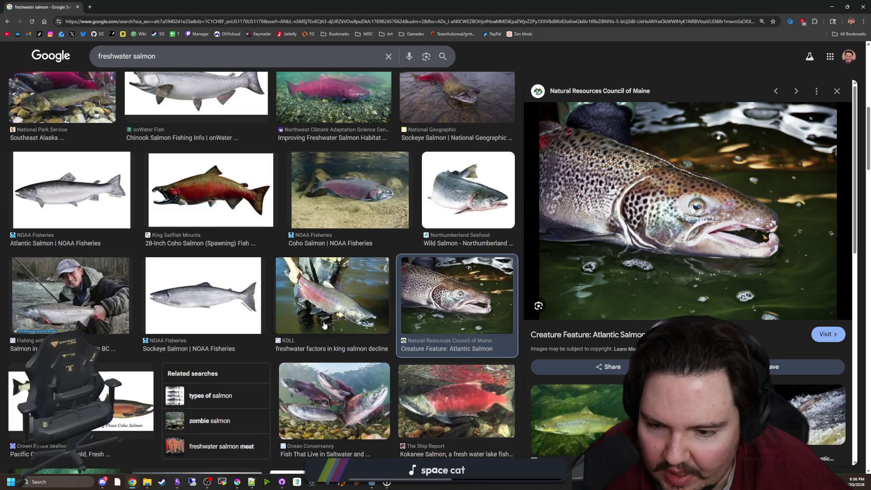
click(458, 326)
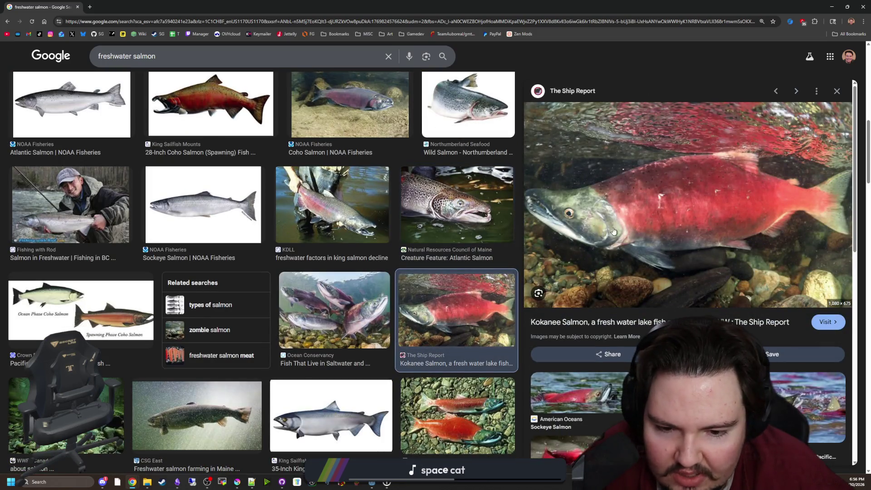
scroll(451, 364, down, 1)
click(453, 363)
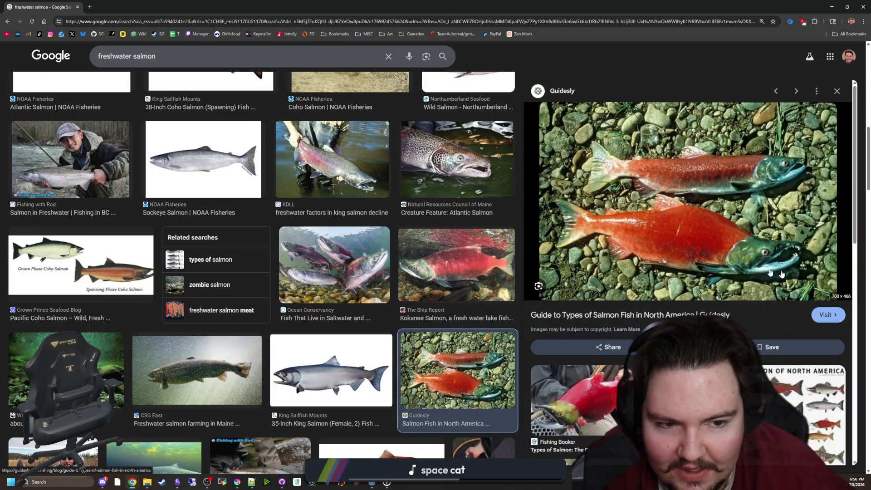
scroll(699, 264, down, 1)
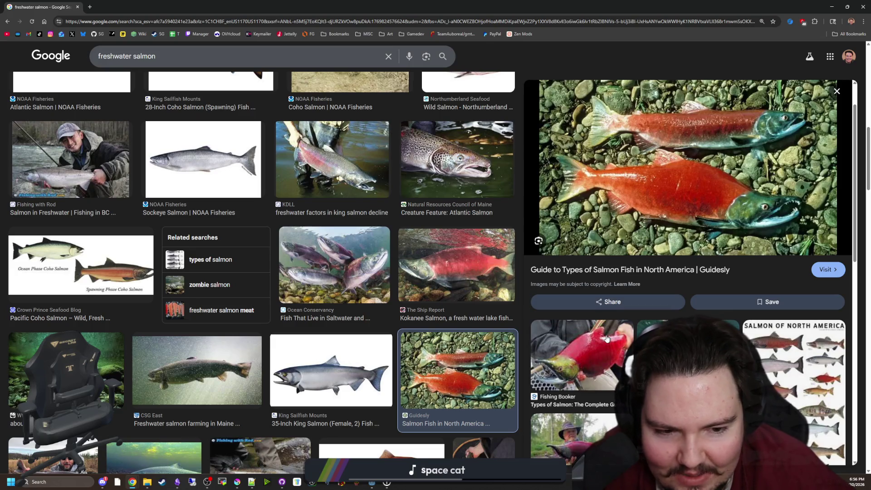
click(607, 338)
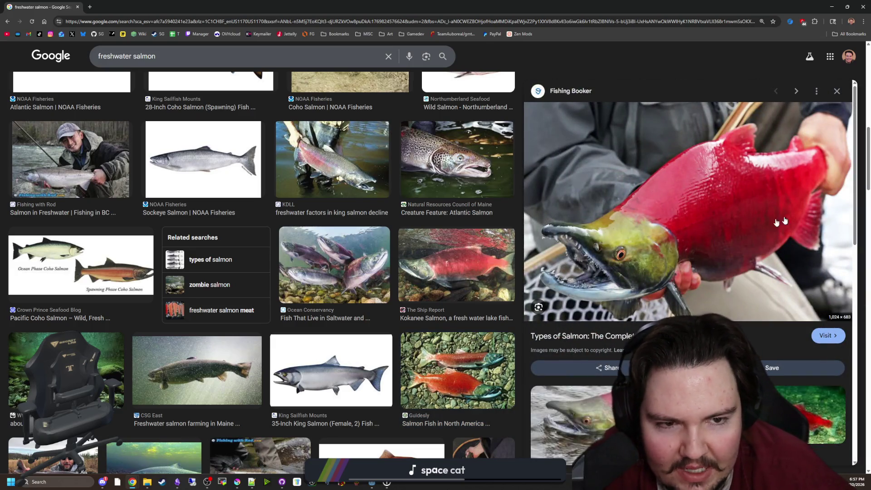
scroll(361, 259, down, 2)
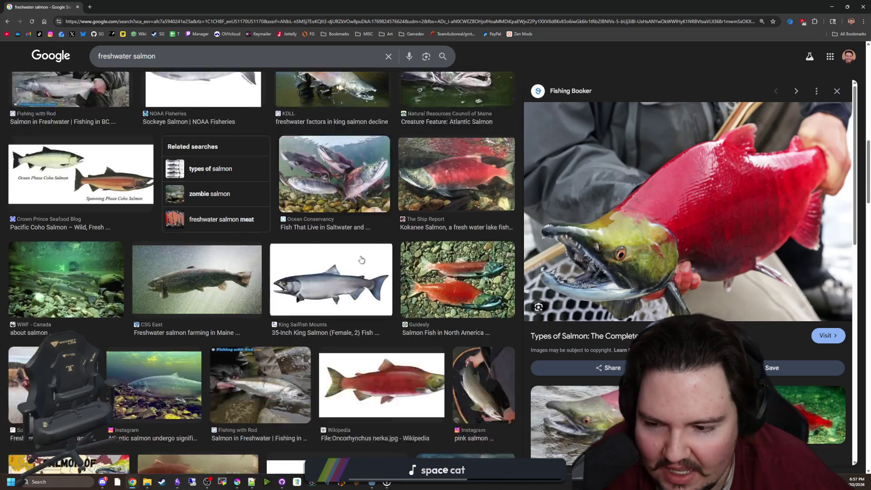
scroll(362, 259, down, 1)
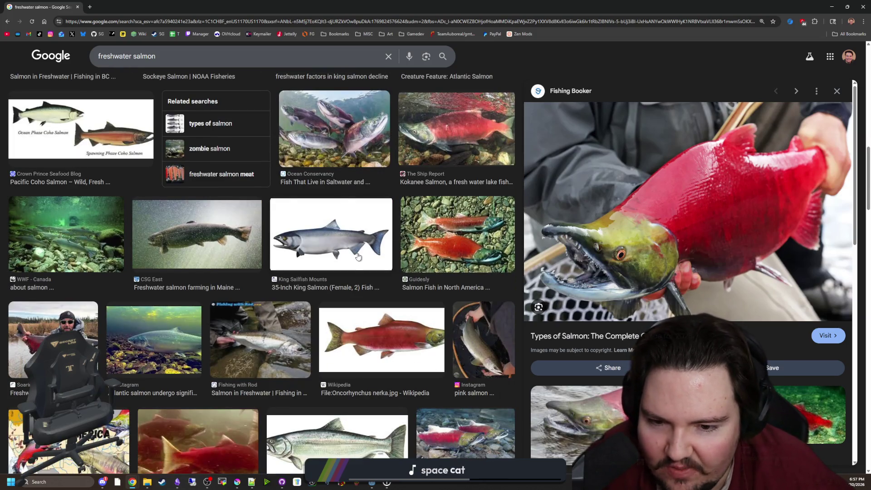
scroll(358, 256, down, 1)
click(346, 310)
- Scroll through the remaining results and open a new blank browser tab
scroll(345, 308, down, 2)
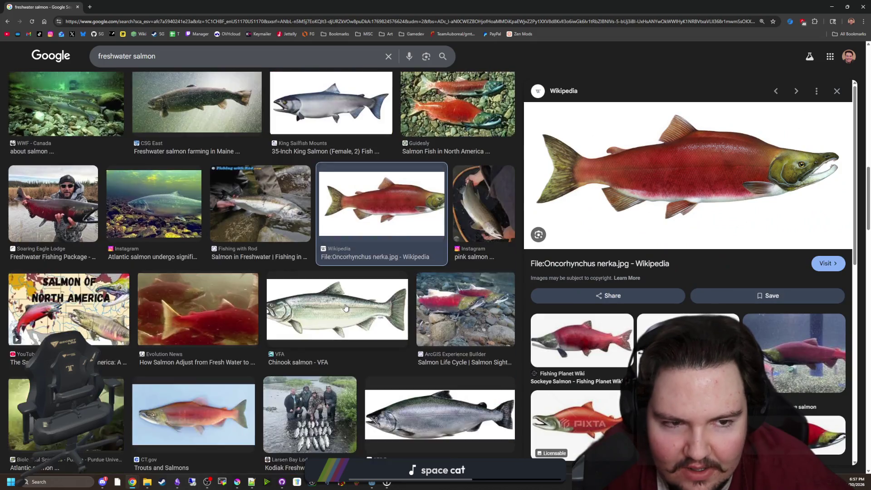
scroll(345, 308, down, 1)
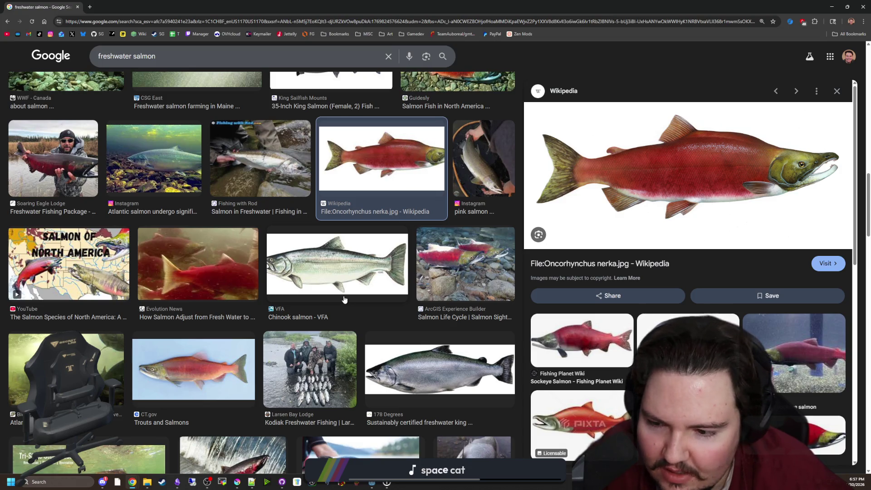
scroll(199, 288, down, 5)
scroll(137, 227, up, 3)
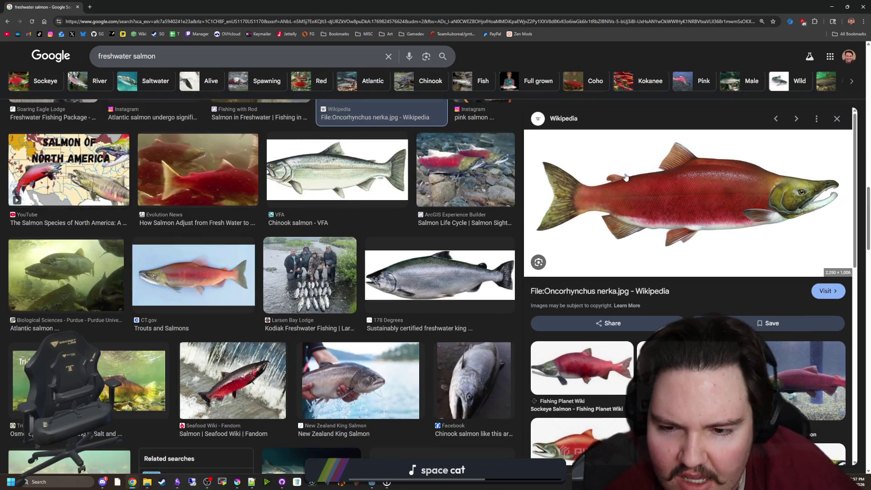
scroll(240, 216, down, 4)
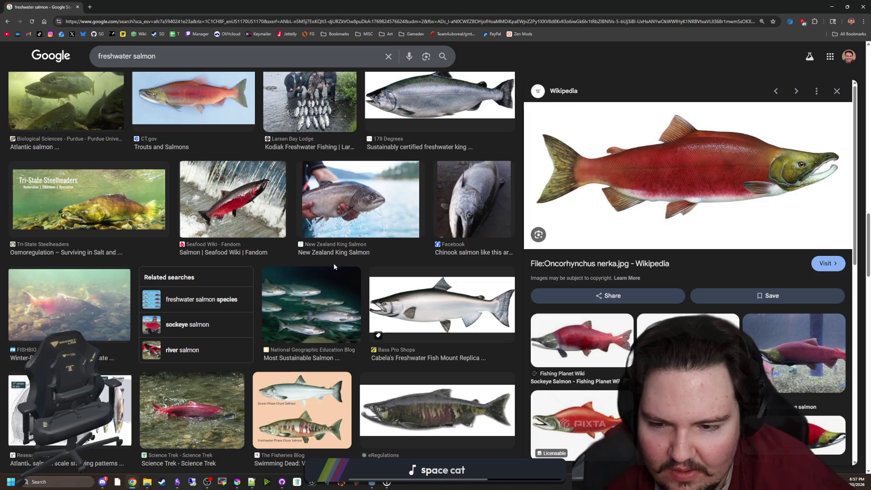
scroll(317, 254, down, 3)
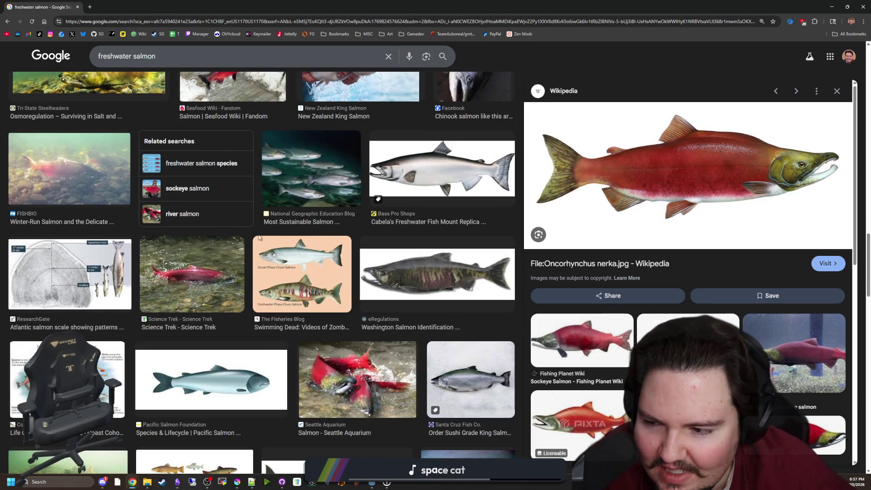
scroll(227, 204, up, 10)
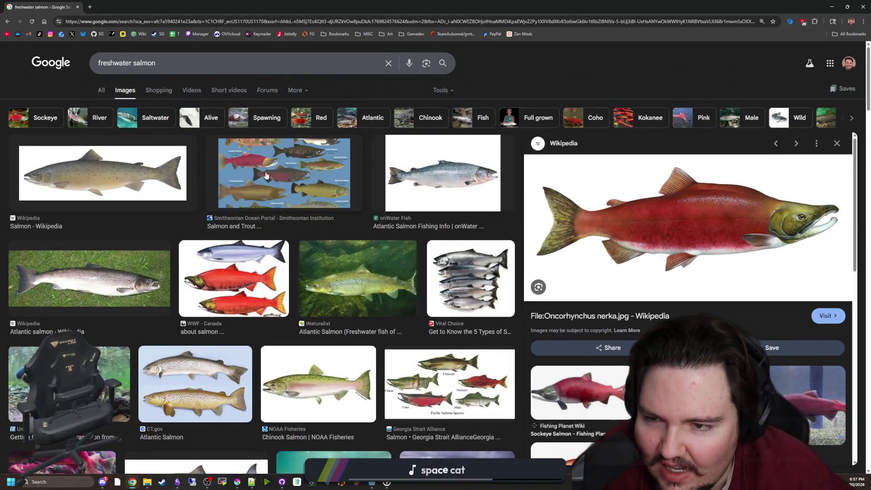
click(90, 6)
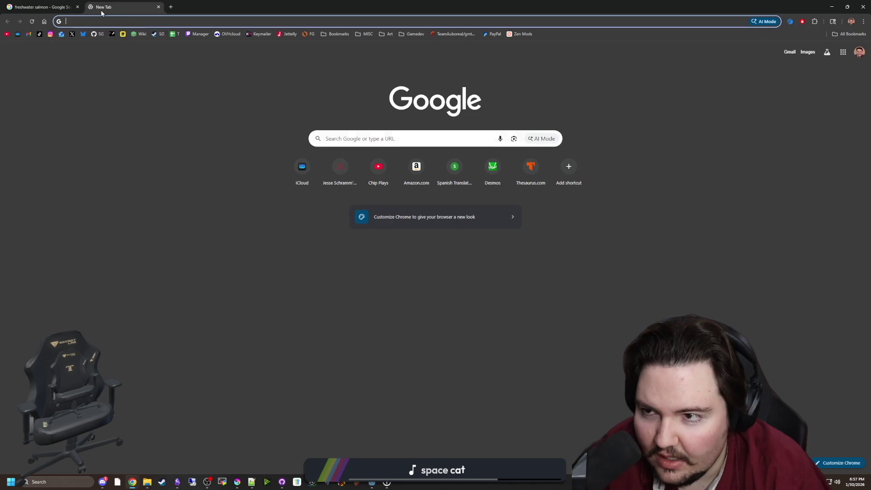
- Search 'do sockeye salmon go into the ocean', read the People also ask answer, then return to the images tab
text(do sockeye salmon go into the oce)
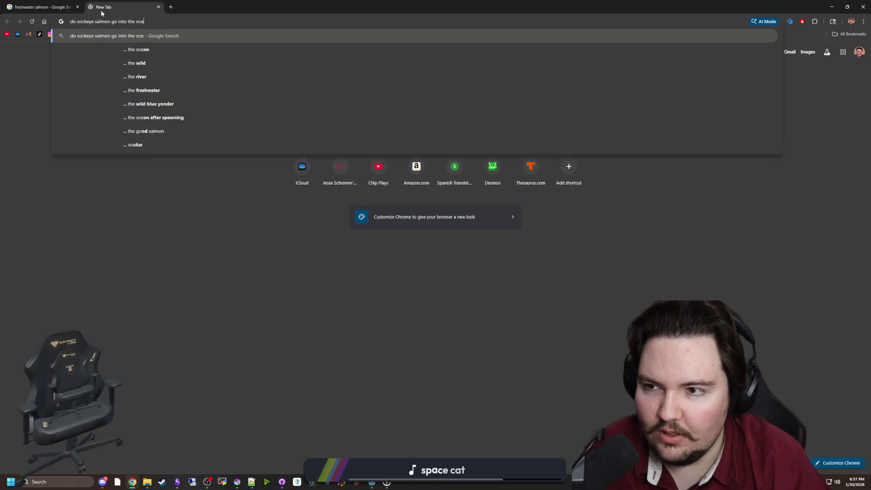
text(an)
key(Return)
scroll(317, 214, down, 4)
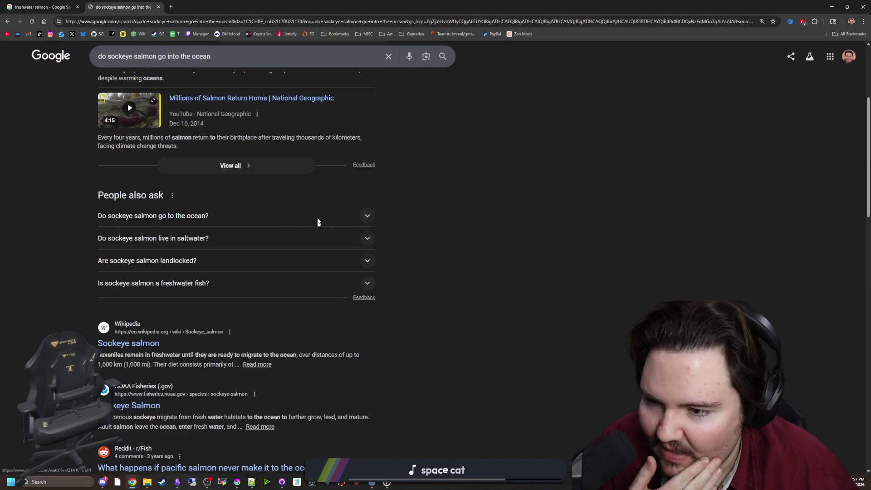
click(237, 218)
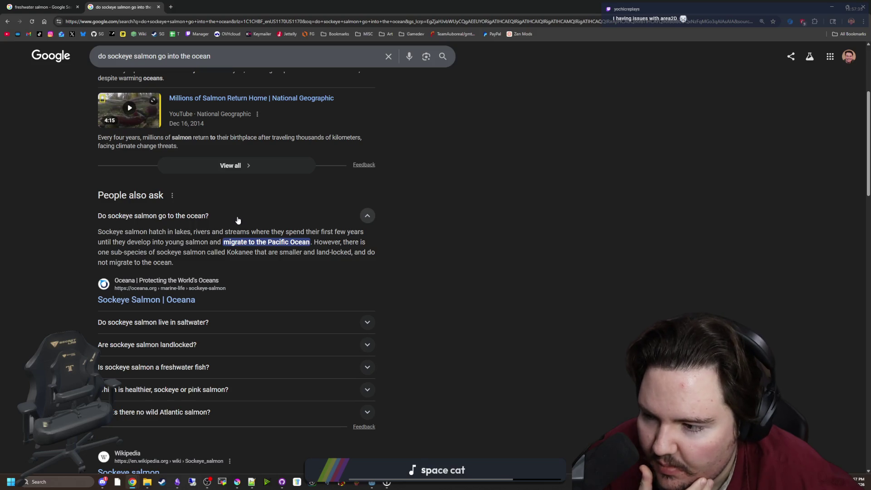
click(237, 220)
scroll(237, 219, down, 5)
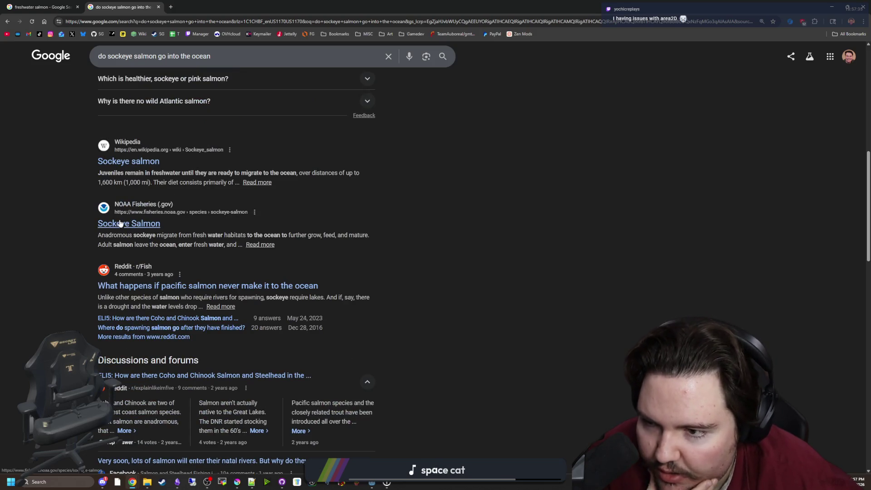
scroll(135, 165, up, 9)
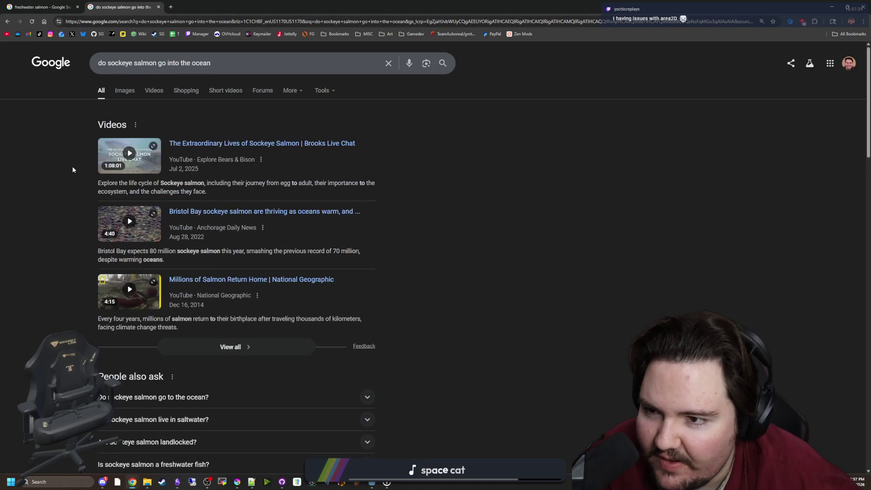
click(44, 7)
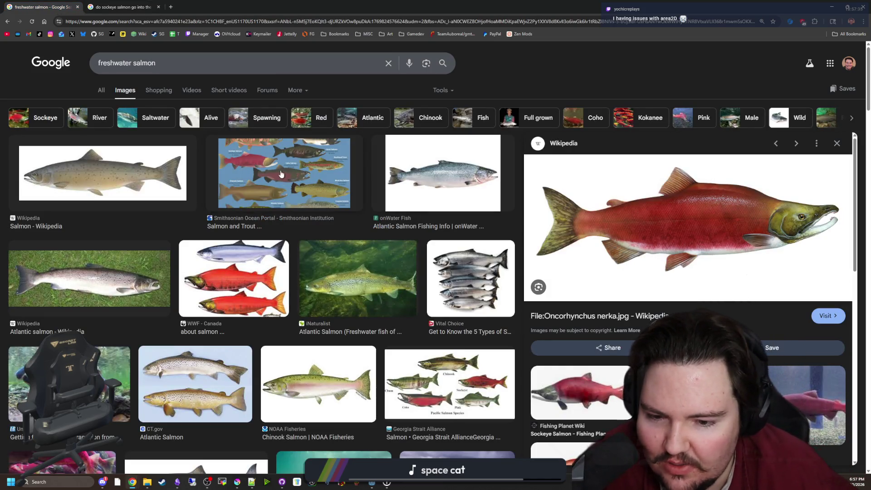
- Search images for 'sockeye salmon' and copy the Wild Salmon Center sockeye illustration
click(445, 361)
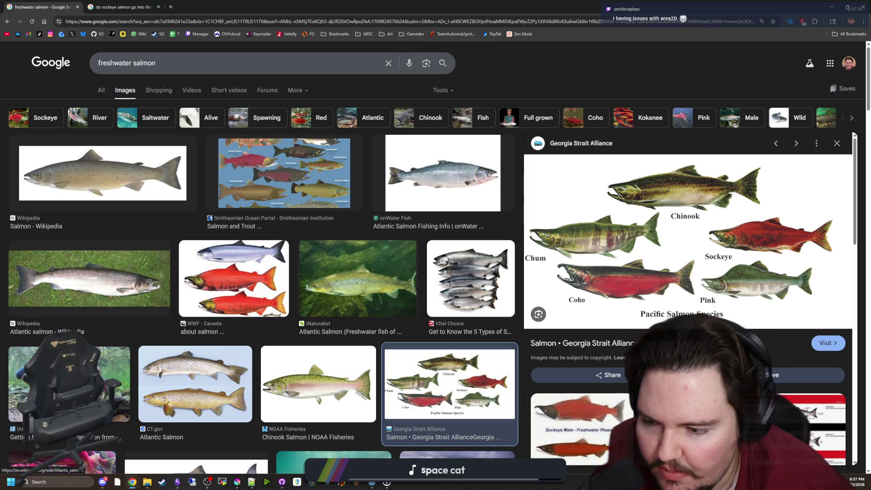
click(91, 372)
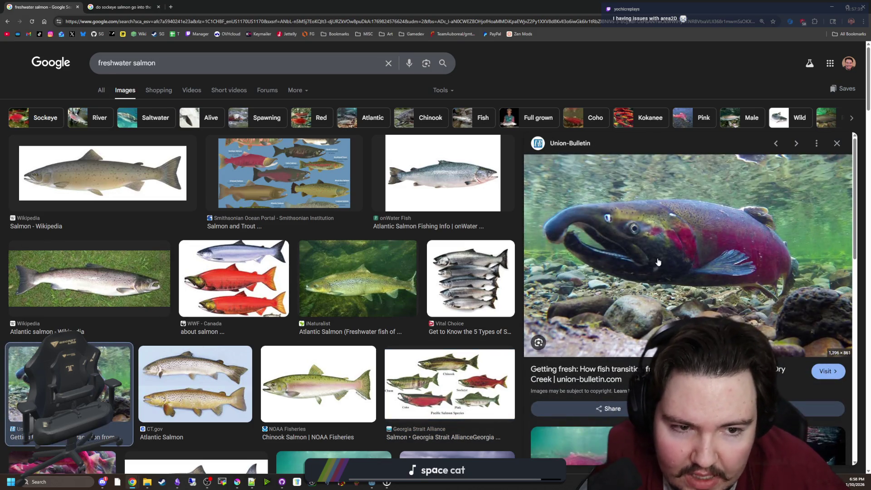
click(280, 191)
scroll(681, 272, down, 3)
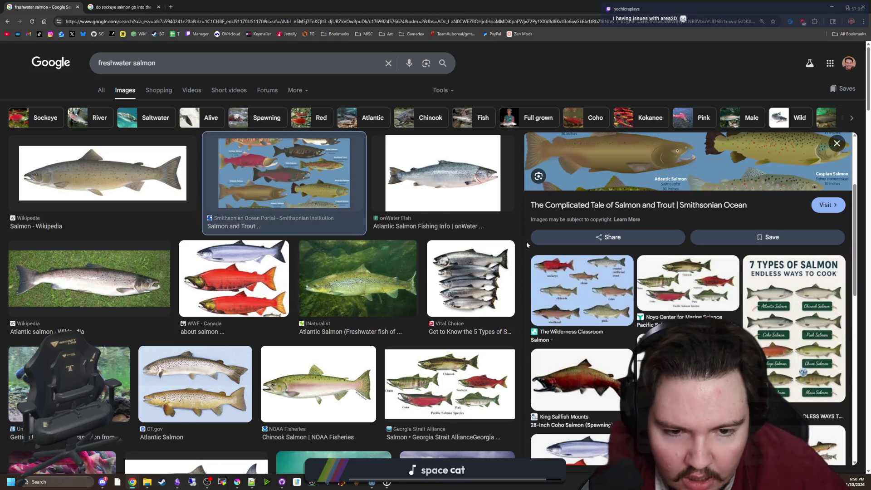
triple_click(127, 63)
text(sockeye salmon)
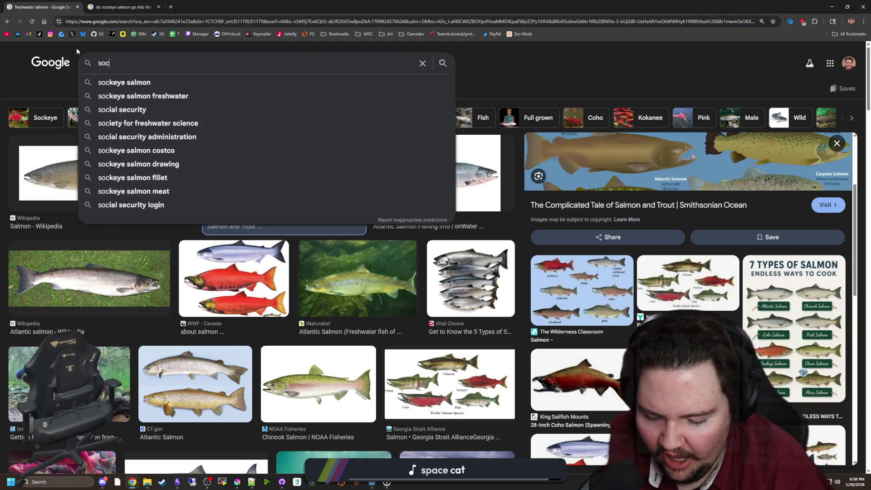
key(Return)
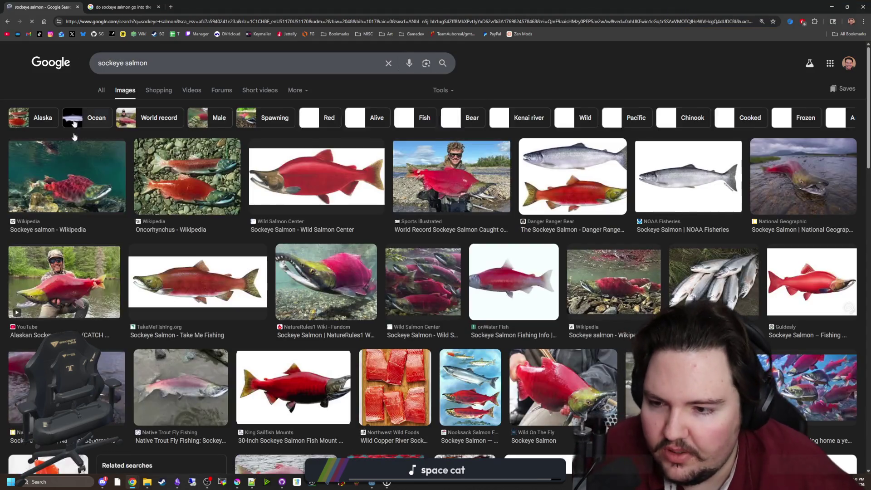
click(330, 181)
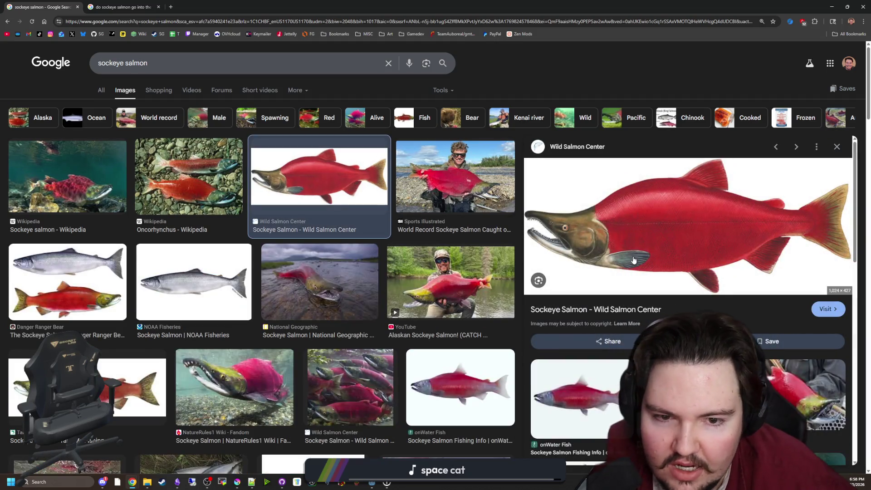
right_click(646, 234)
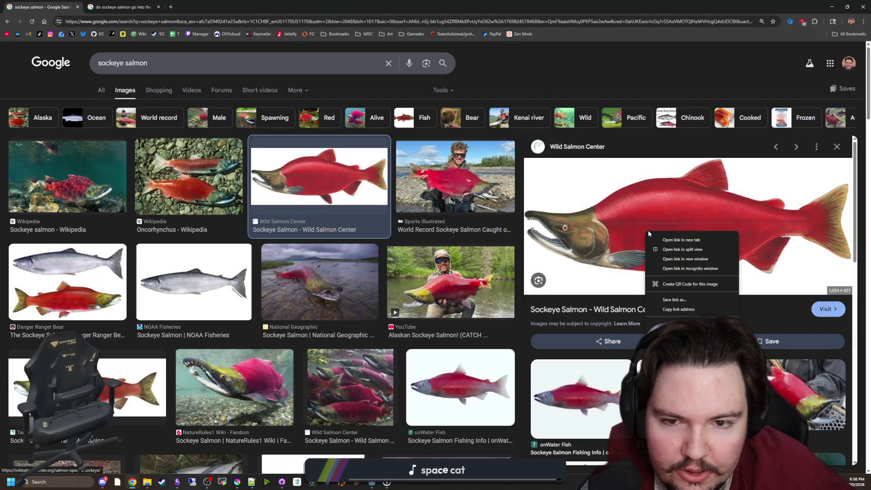
click(679, 309)
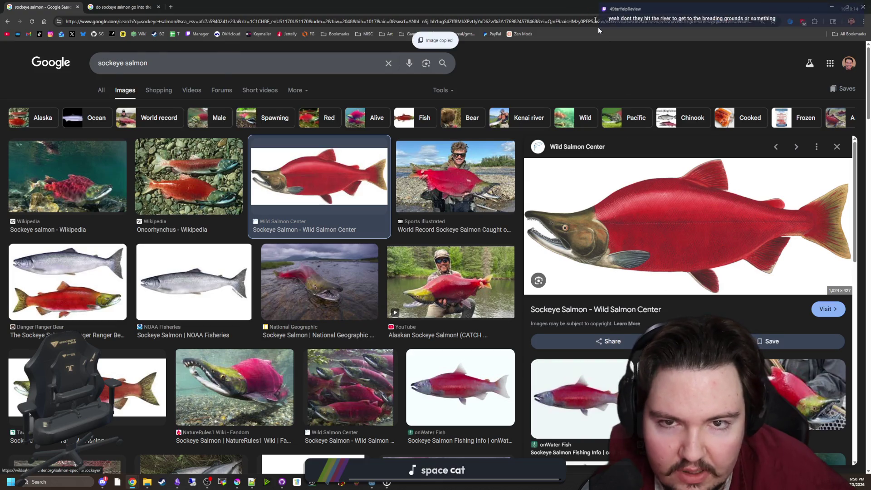
- Check the salmon and tilapia sprite lines in Godot, then bring Krita to the front
key(alt+Tab)
click(454, 211)
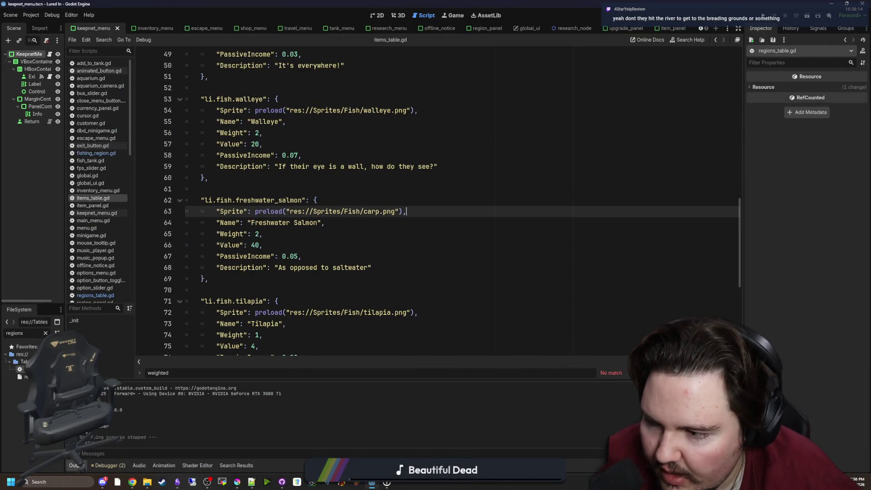
click(318, 311)
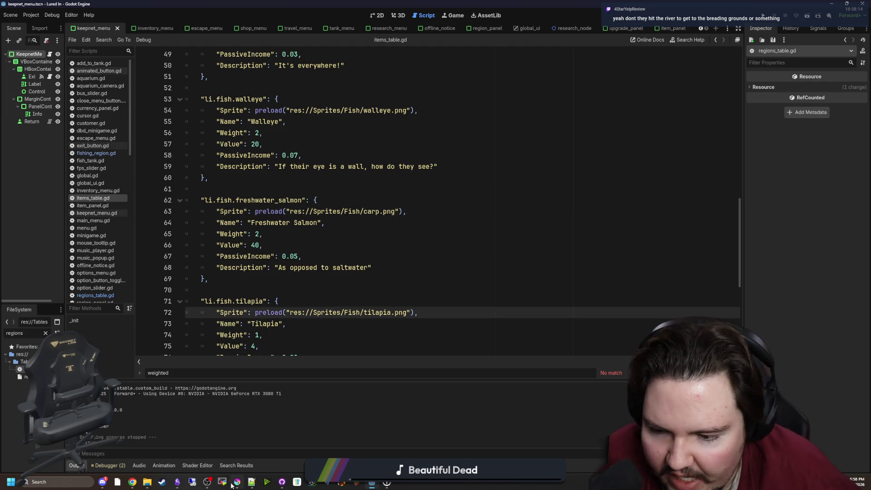
mouse_move(243, 485)
click(242, 459)
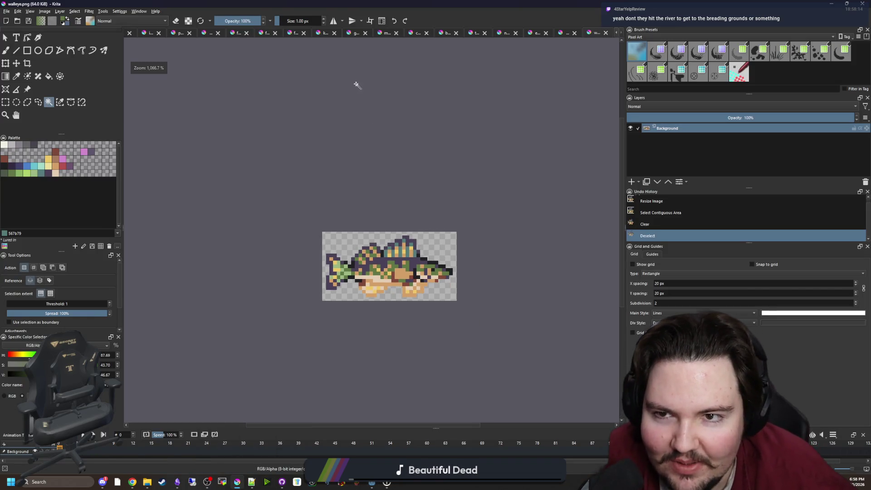
- Flip through the goldfish, koi, bass and bluegill documents to reach the full fish sprite sheet
click(352, 33)
click(315, 34)
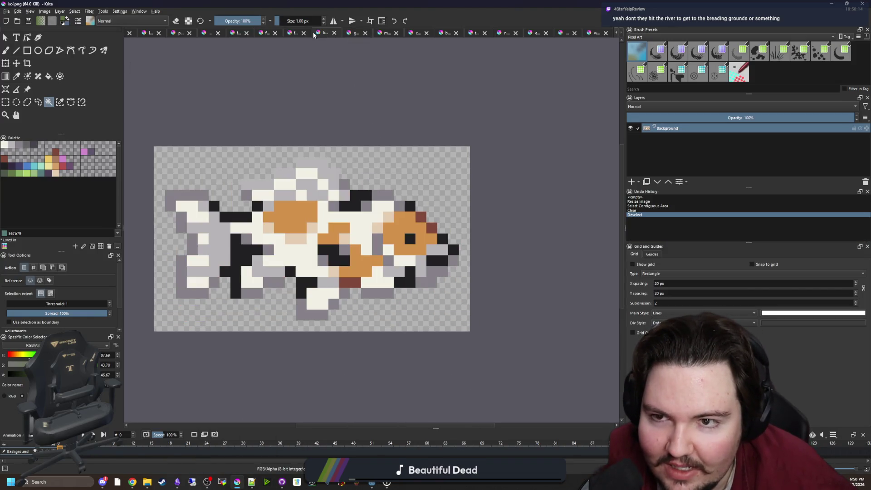
click(292, 32)
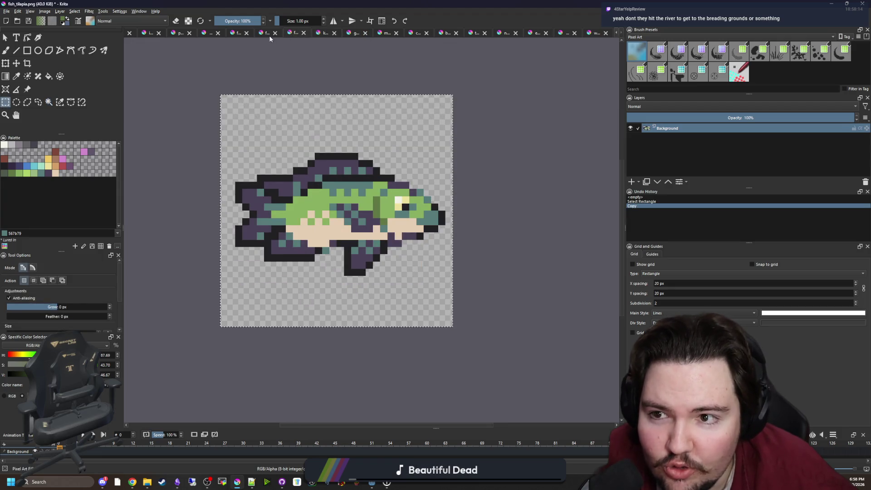
click(266, 34)
click(234, 33)
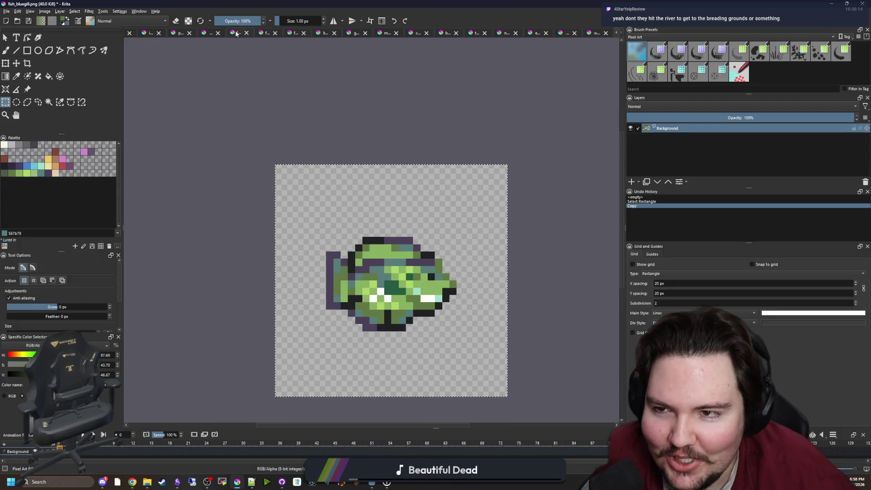
click(211, 33)
- Zoom out on the sprite sheet and add a new empty Paint Layer 1
scroll(406, 171, down, 2)
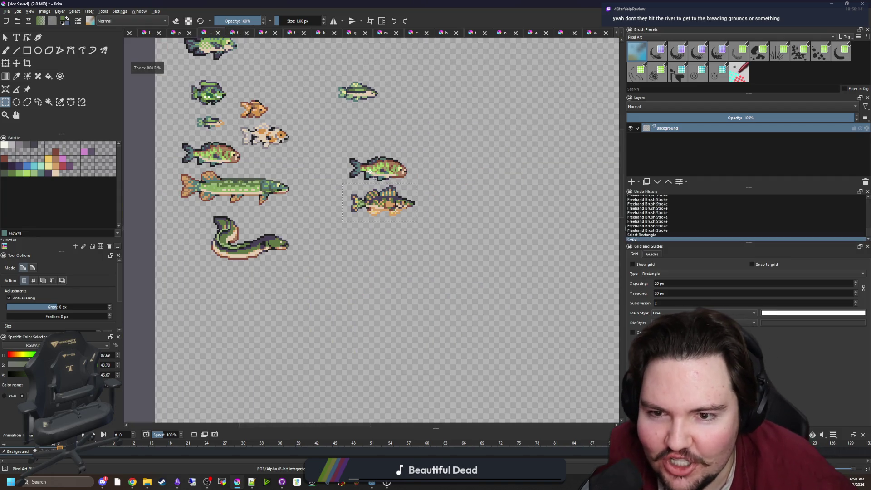
scroll(327, 186, down, 3)
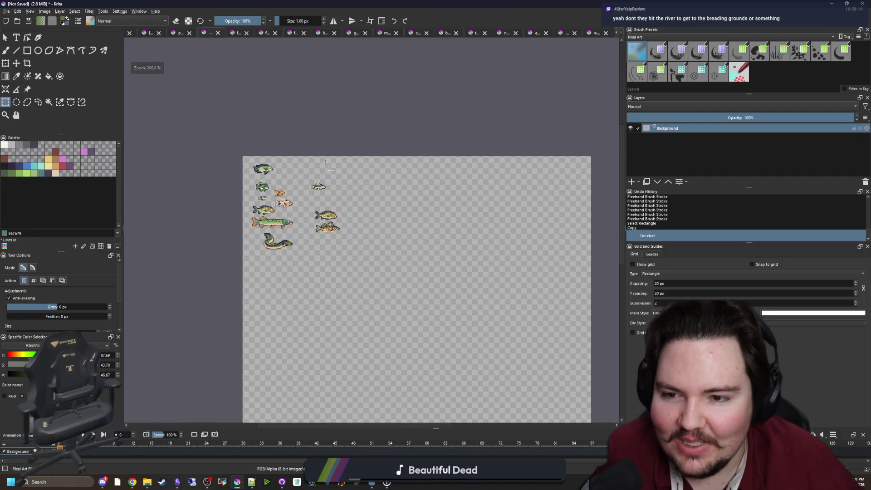
scroll(320, 191, up, 1)
scroll(319, 191, down, 2)
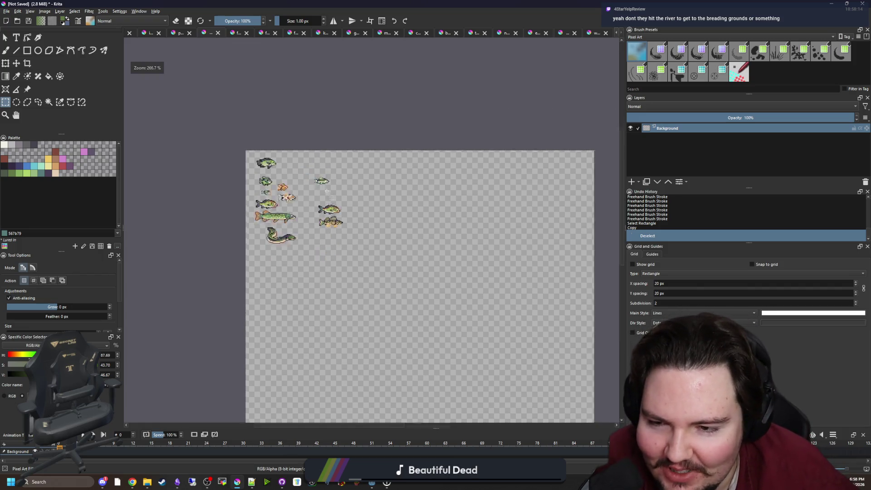
scroll(347, 238, up, 5)
scroll(347, 238, up, 3)
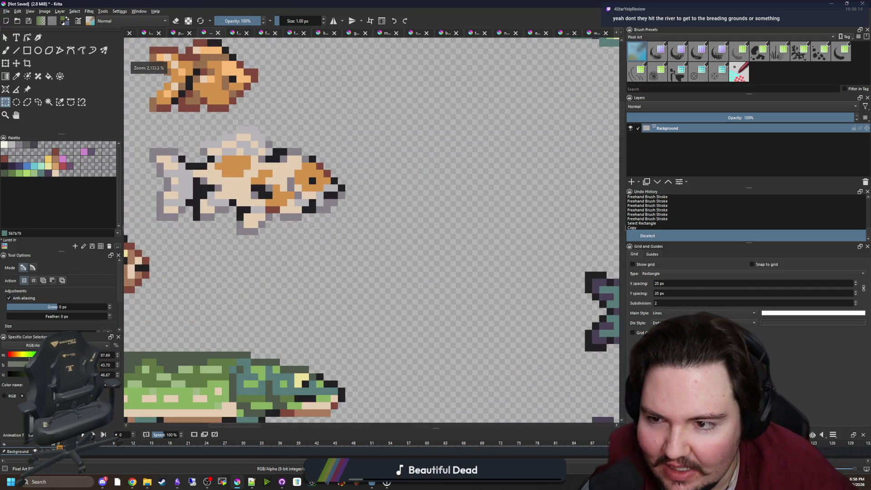
scroll(309, 220, down, 3)
scroll(310, 250, up, 5)
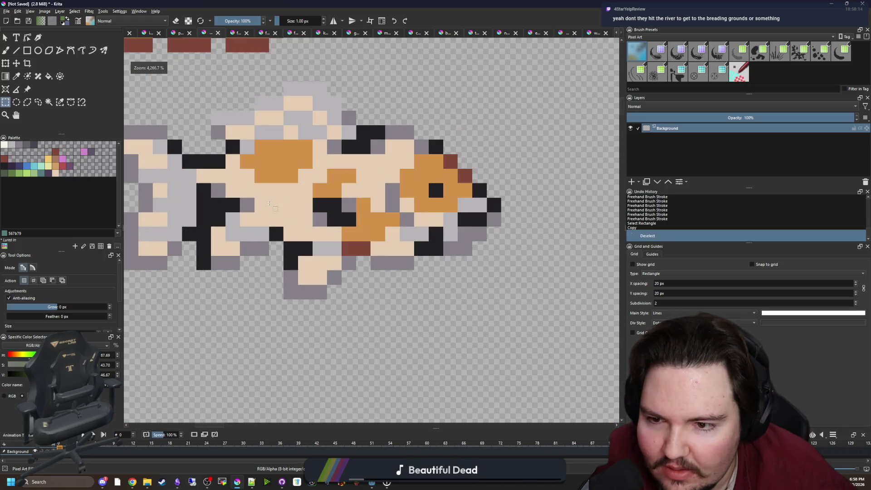
scroll(354, 266, down, 4)
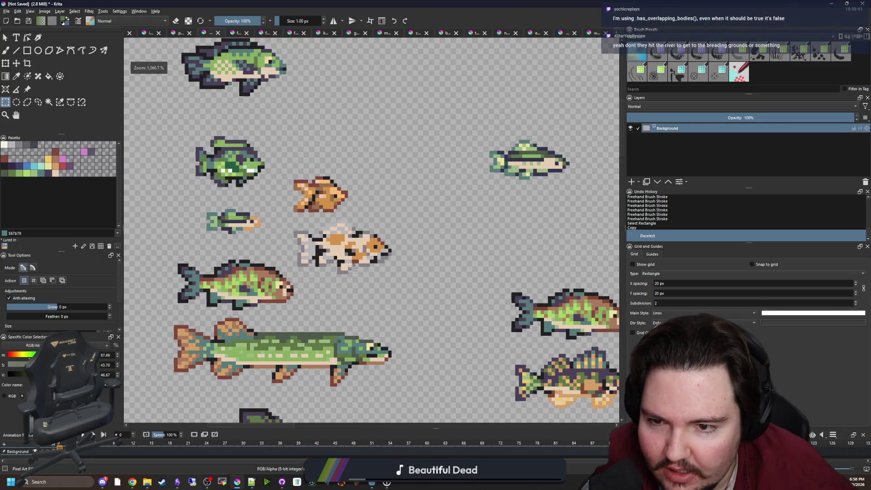
scroll(309, 237, down, 3)
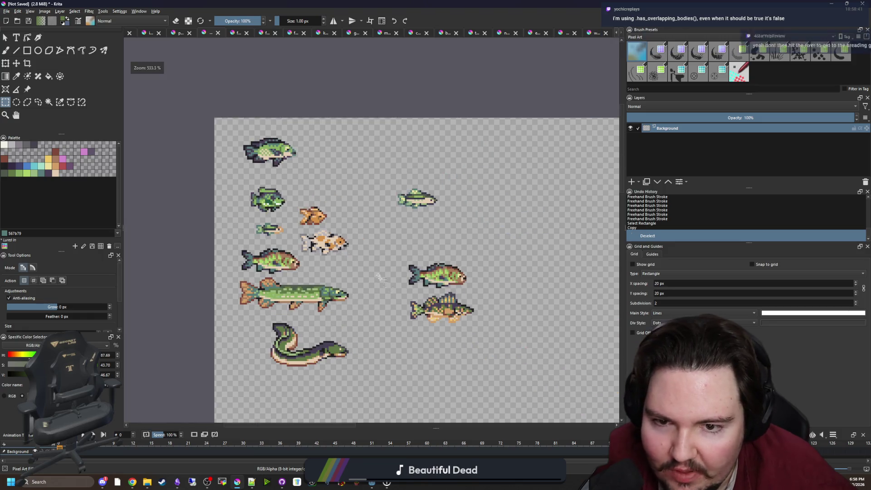
click(632, 181)
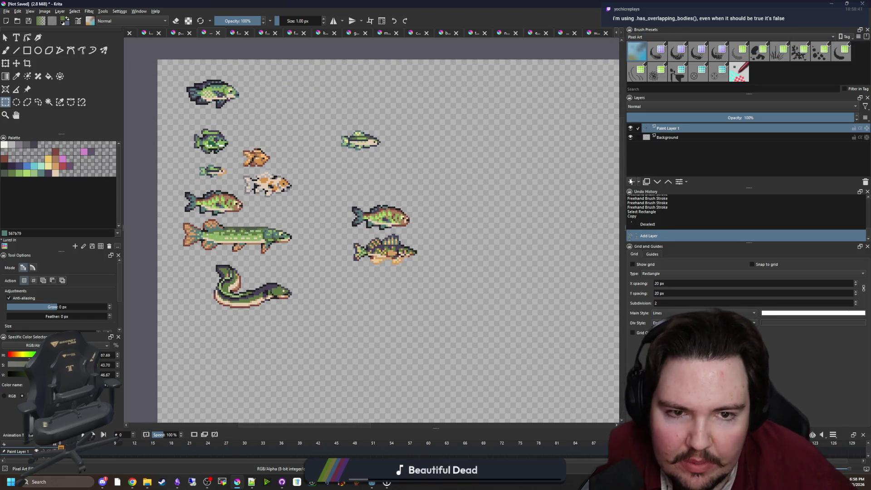
- Paste the downloaded salmon image and mirror it horizontally with the Transform tool
key(ctrl+v)
click(442, 247)
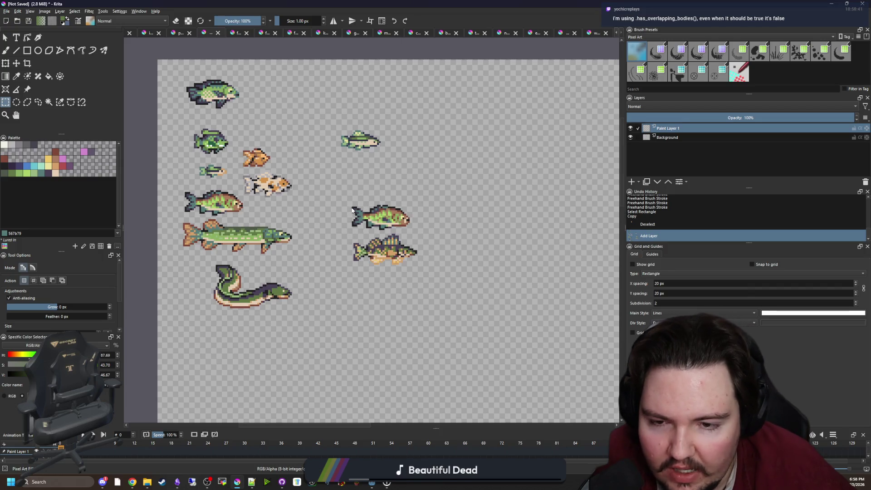
key(ctrl+t)
scroll(368, 220, down, 5)
drag(368, 220, 375, 239)
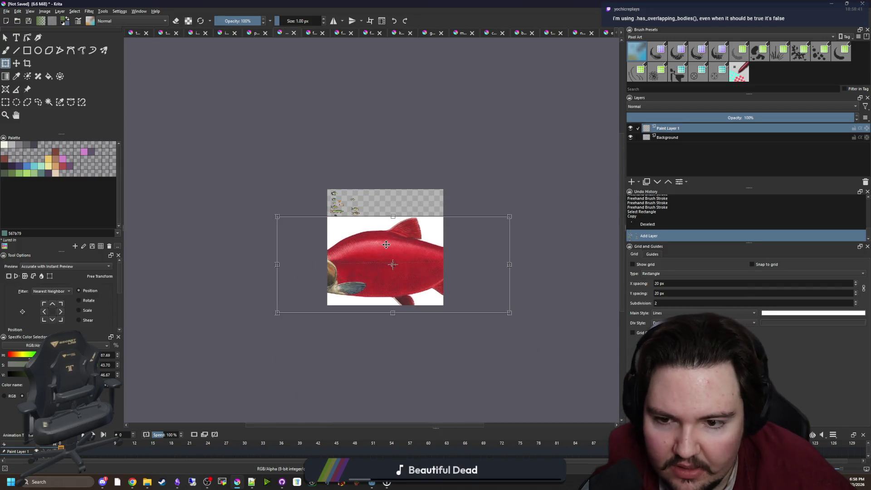
right_click(386, 245)
click(401, 302)
- Scale the pasted salmon down toward the size of the other sprites
mouse_move(509, 313)
mouse_down()
mouse_move(322, 226)
mouse_move(348, 224)
mouse_up()
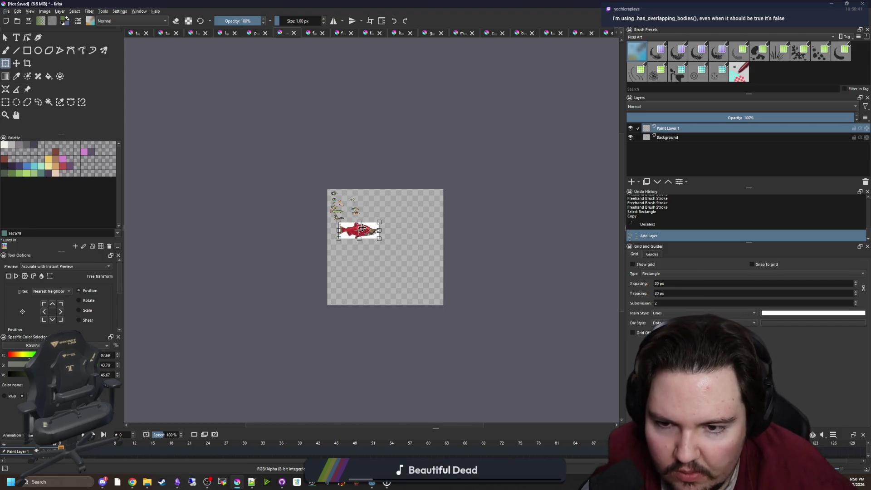
scroll(348, 225, up, 4)
drag(473, 285, 388, 246)
scroll(394, 192, up, 3)
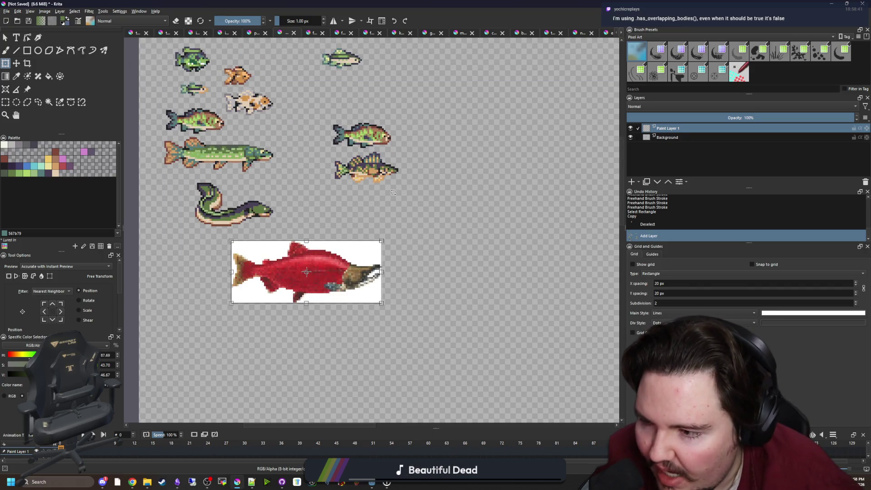
scroll(301, 266, up, 3)
mouse_move(461, 335)
mouse_down()
mouse_move(329, 286)
mouse_move(491, 190)
mouse_up()
scroll(403, 244, down, 3)
scroll(411, 212, up, 2)
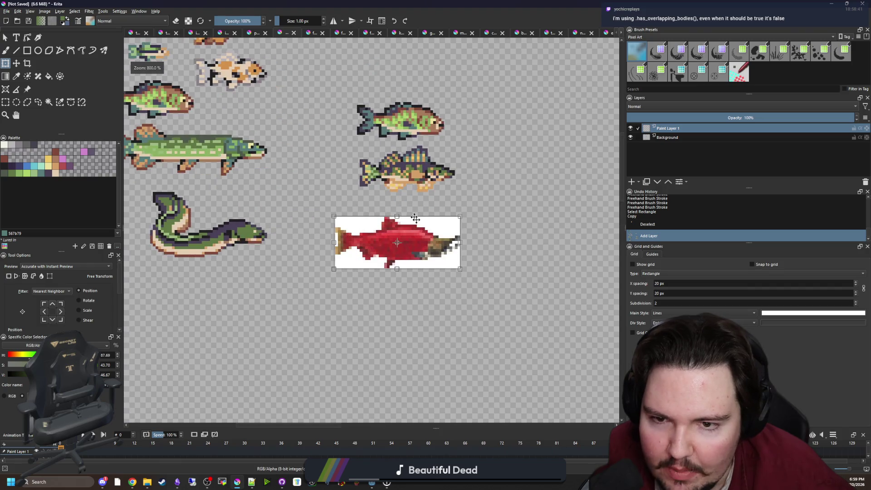
scroll(393, 247, down, 1)
- Position the salmon below the other fish, fine-tune its size and apply the transform
mouse_move(393, 247)
mouse_down()
mouse_move(258, 282)
mouse_move(403, 239)
mouse_up()
scroll(437, 240, up, 2)
drag(457, 273, 435, 261)
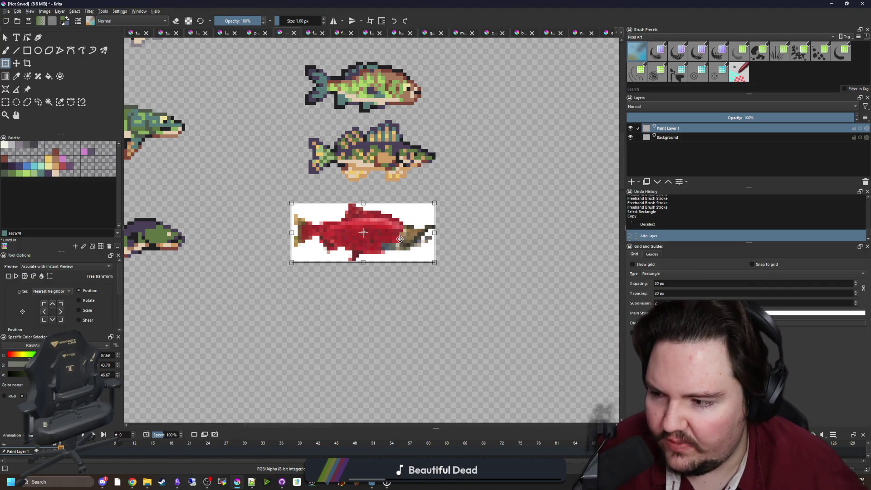
scroll(368, 211, up, 2)
scroll(367, 211, down, 2)
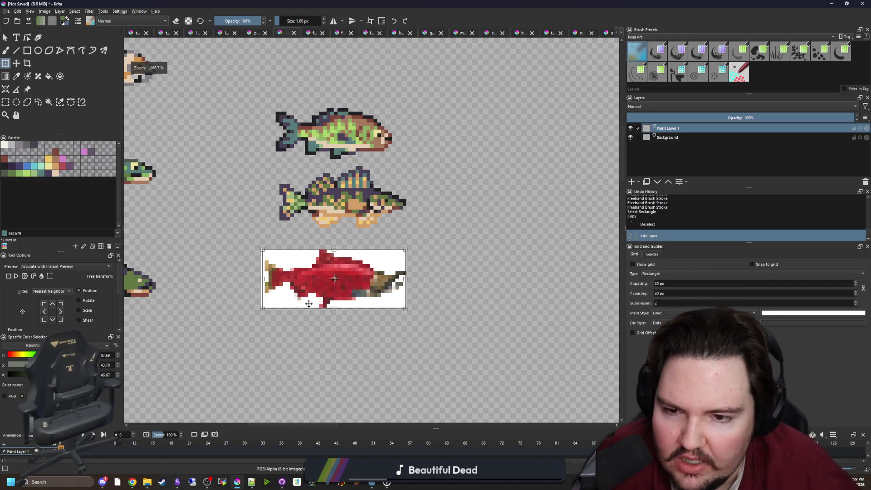
scroll(332, 272, up, 1)
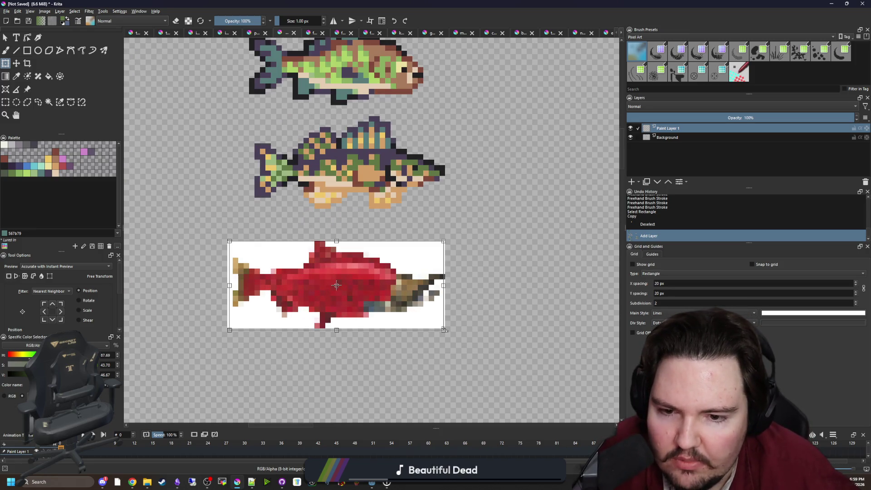
scroll(379, 287, down, 2)
scroll(379, 287, up, 1)
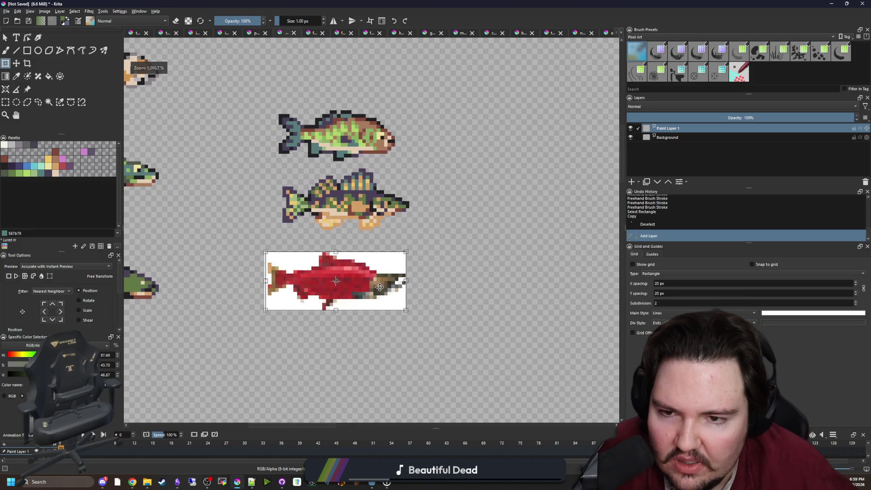
scroll(401, 311, up, 1)
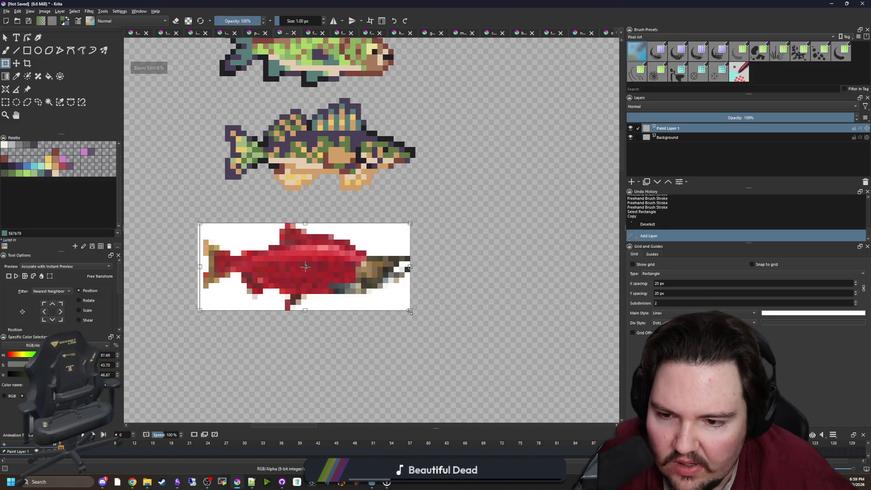
drag(412, 314, 415, 315)
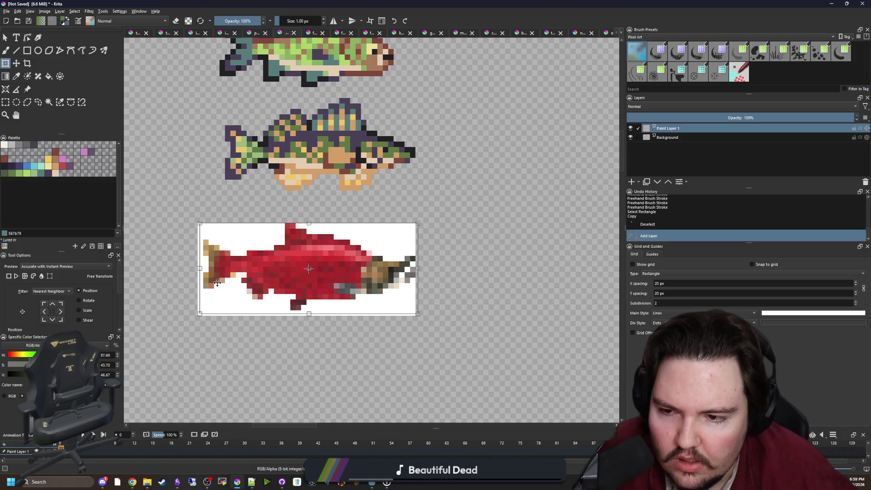
key(Return)
- Clear the white background left, below and above the salmon with Contiguous Selection, then deselect
click(48, 102)
click(241, 234)
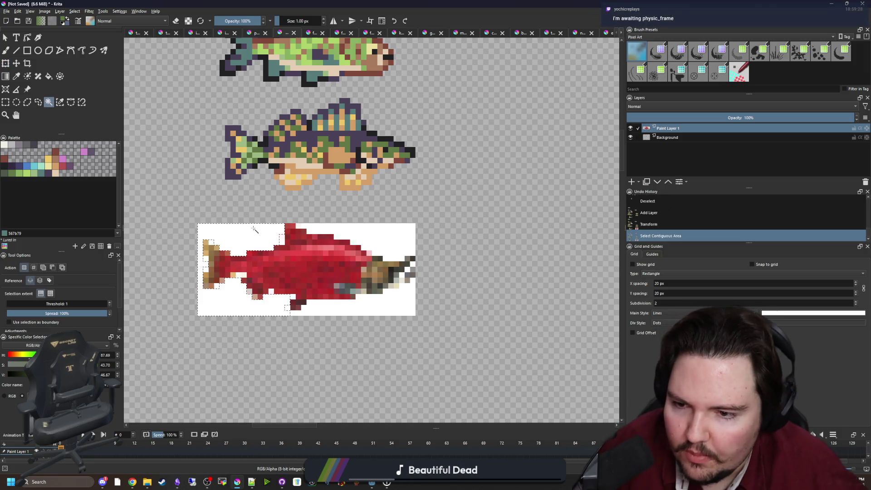
key(Delete)
click(367, 302)
key(Delete)
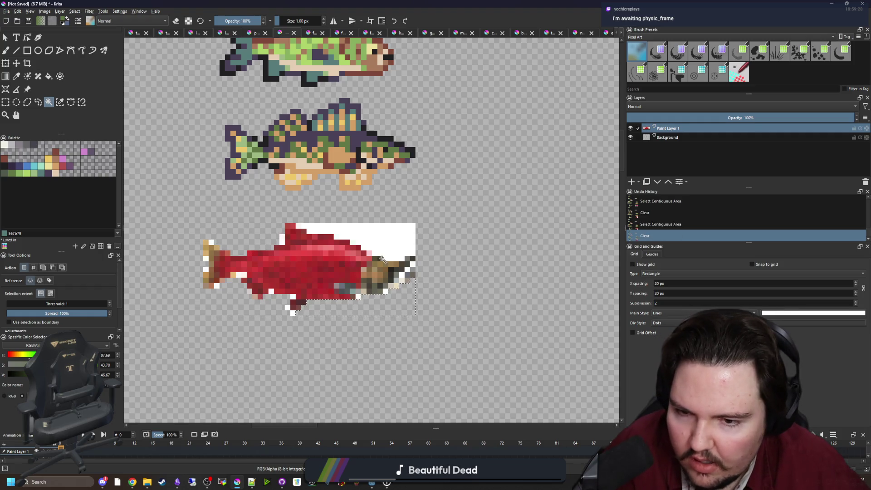
click(358, 240)
key(Delete)
key(ctrl+shift+a)
- Move the Krita window aside and bring the Godot script editor to the front
scroll(361, 256, down, 3)
scroll(362, 256, up, 4)
drag(314, 4, 316, 340)
click(209, 188)
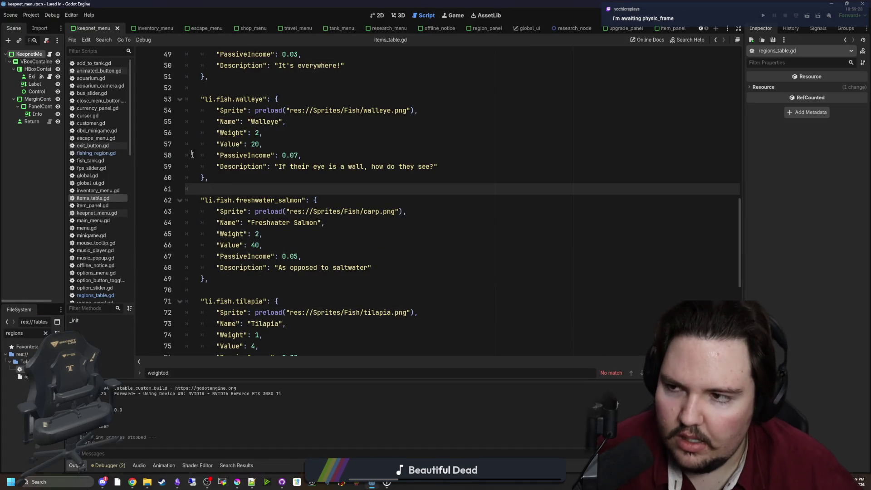
- Type Area2D on the empty line 61 above the freshwater_salmon entry
click(210, 196)
key(Up)
text(A)
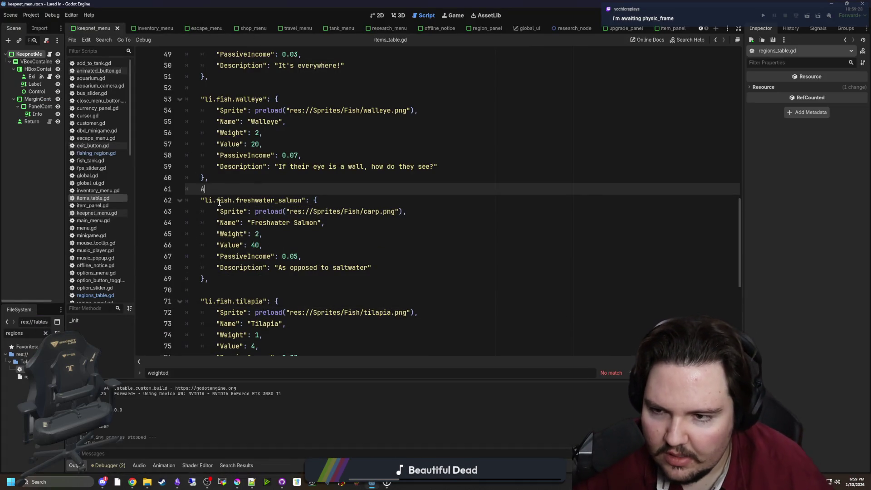
text(D)
key(Escape)
- Read through the Area2D class documentation, then return to items_table.gd
ctrl+click(218, 187)
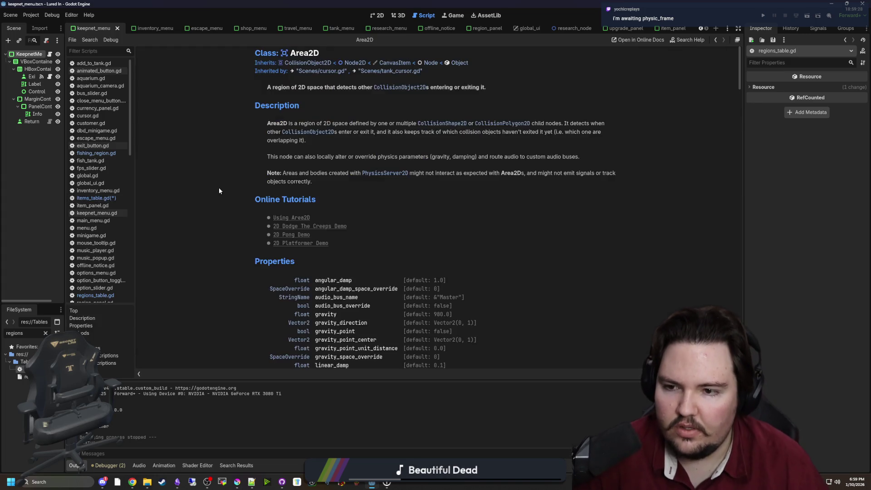
scroll(431, 269, down, 5)
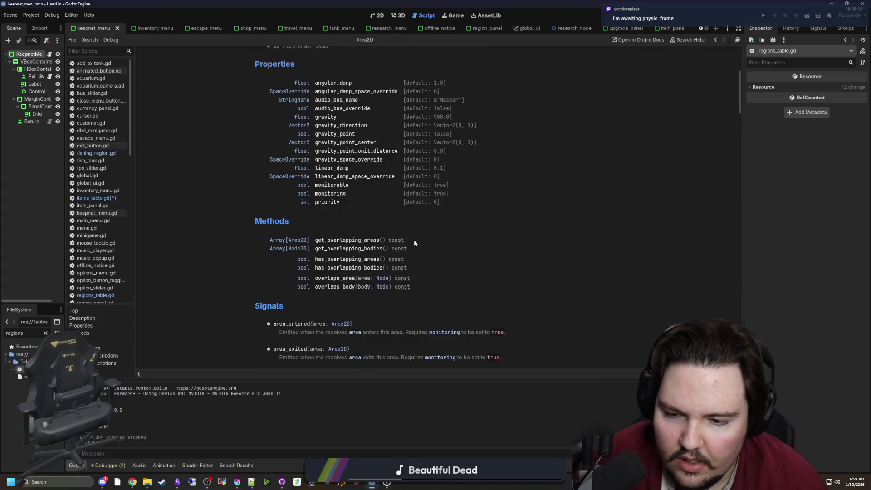
scroll(374, 214, up, 1)
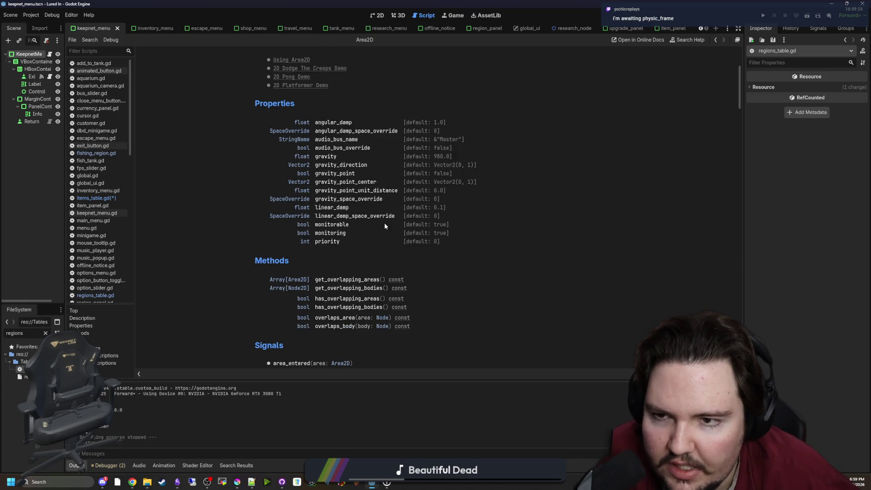
scroll(384, 220, up, 4)
scroll(360, 190, down, 4)
scroll(399, 145, up, 4)
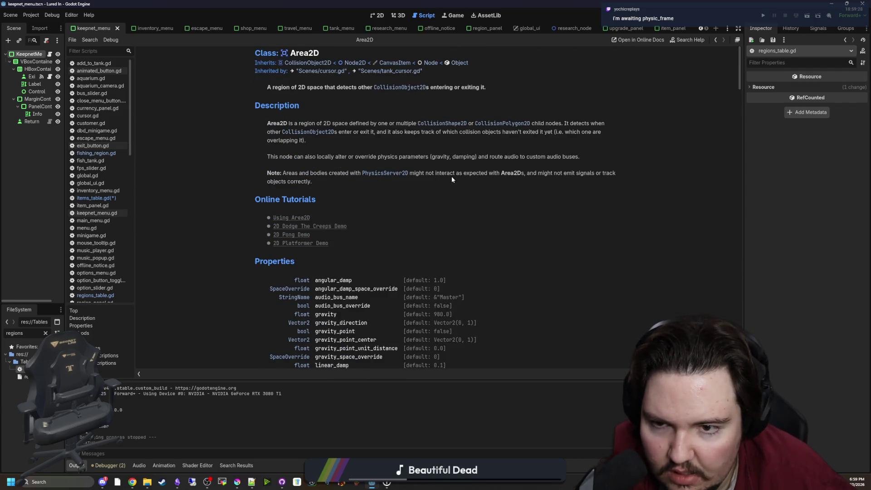
scroll(451, 177, down, 15)
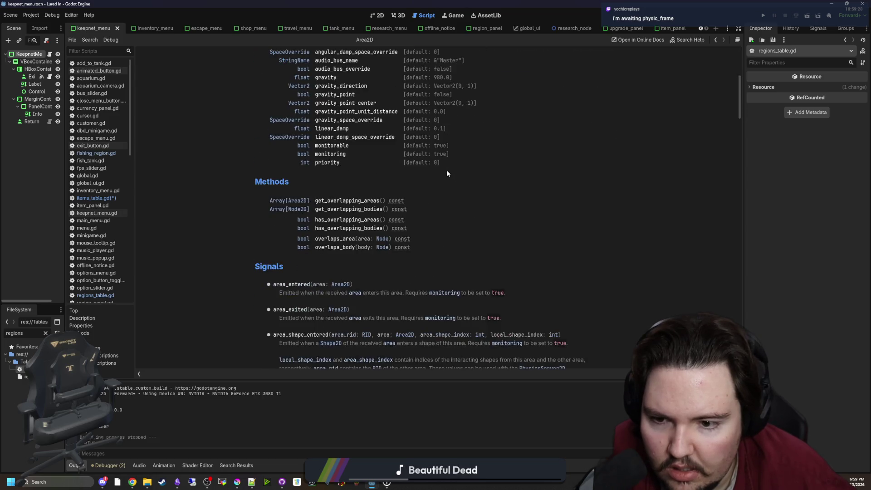
scroll(436, 172, down, 4)
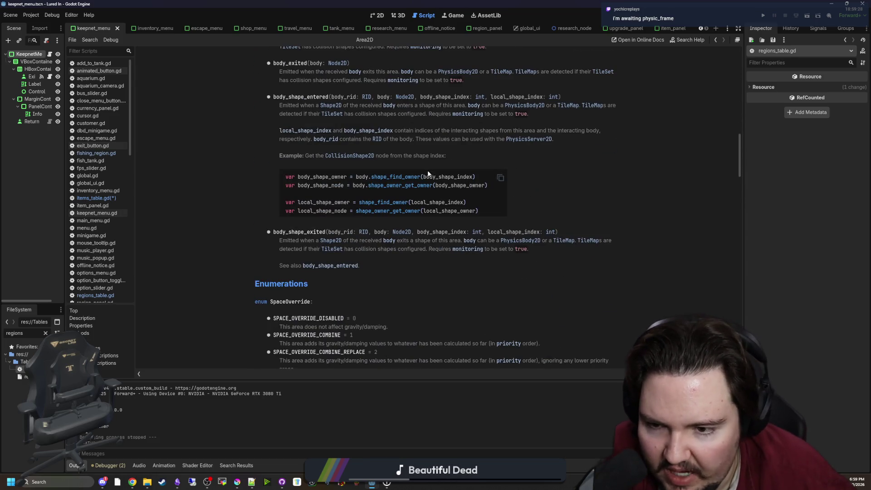
scroll(428, 173, down, 10)
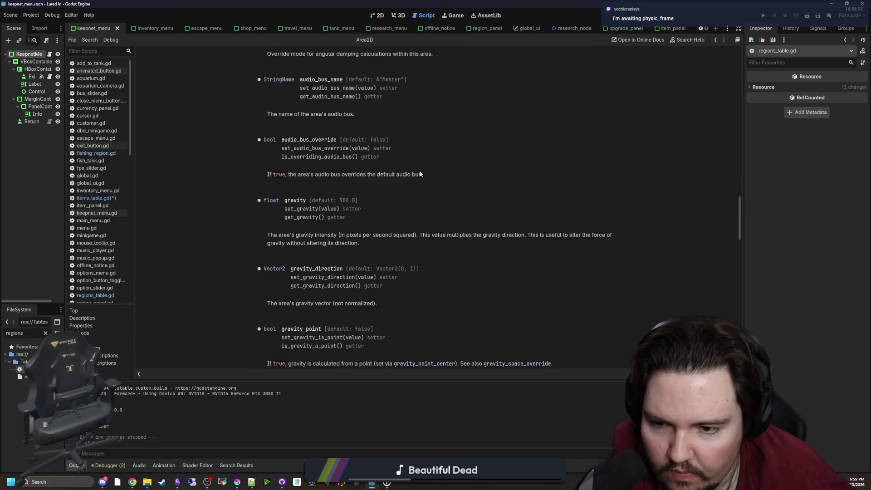
scroll(419, 170, down, 3)
scroll(420, 168, up, 20)
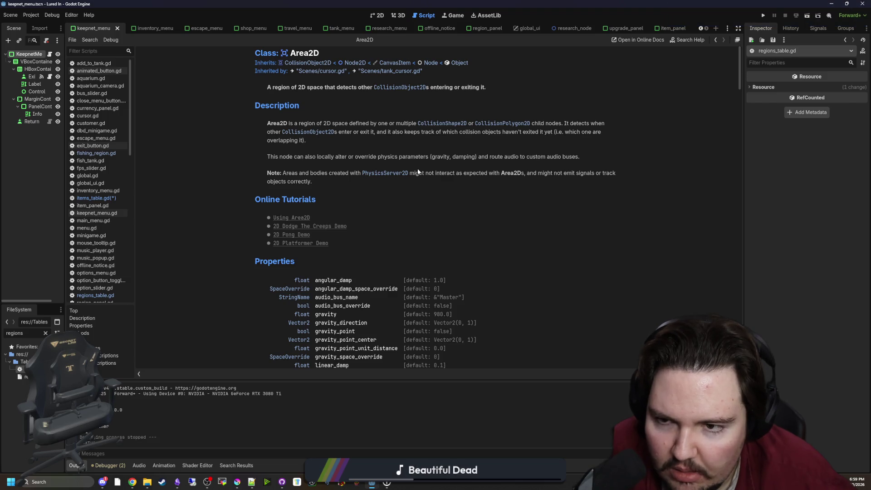
key(alt+Left)
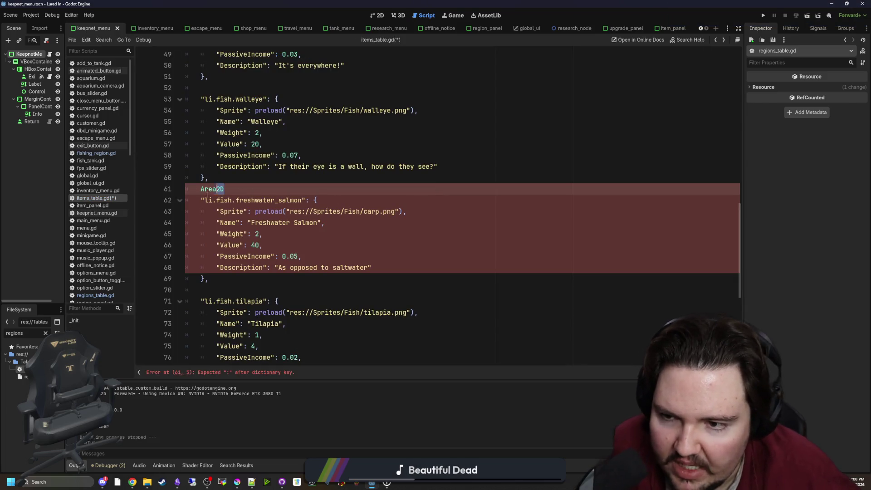
- Delete the stray Area2D from line 61 and save the script
double_click(215, 191)
key(BackSpace)
key(ctrl+s)
click(323, 176)
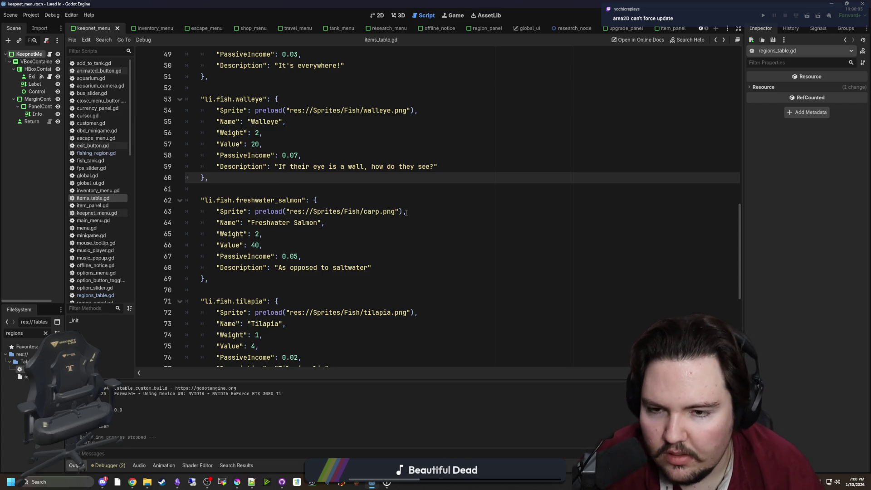
click(260, 187)
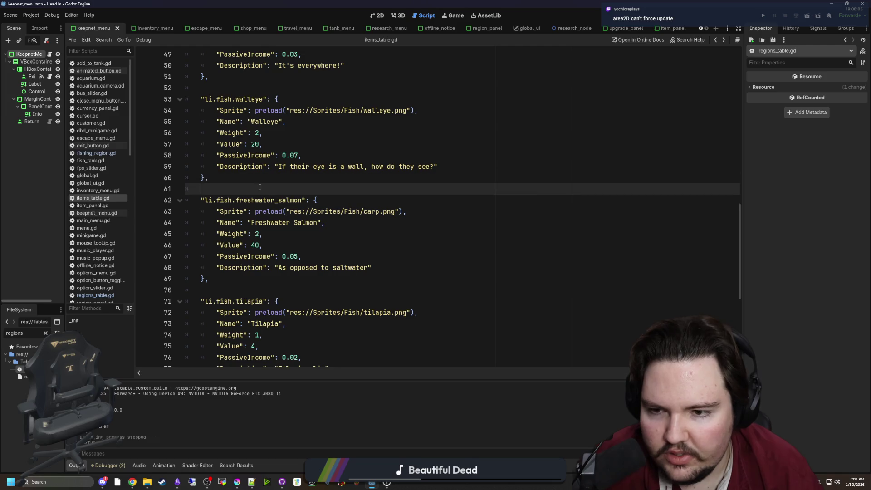
- Rename the entry key to sockeye_salmon and change Freshwater to Sockeye in the fish name
drag(275, 200, 236, 200)
text(sp)
double_click(239, 200)
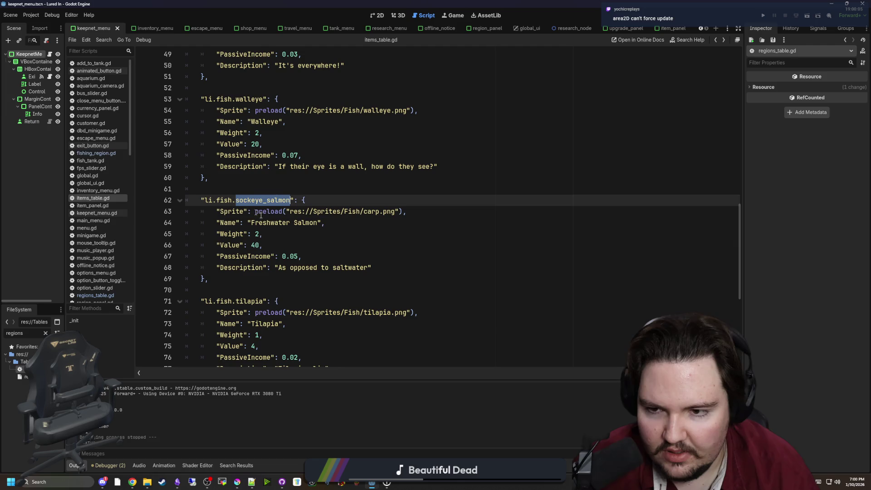
click(374, 234)
drag(290, 222, 252, 222)
text(Sockeye)
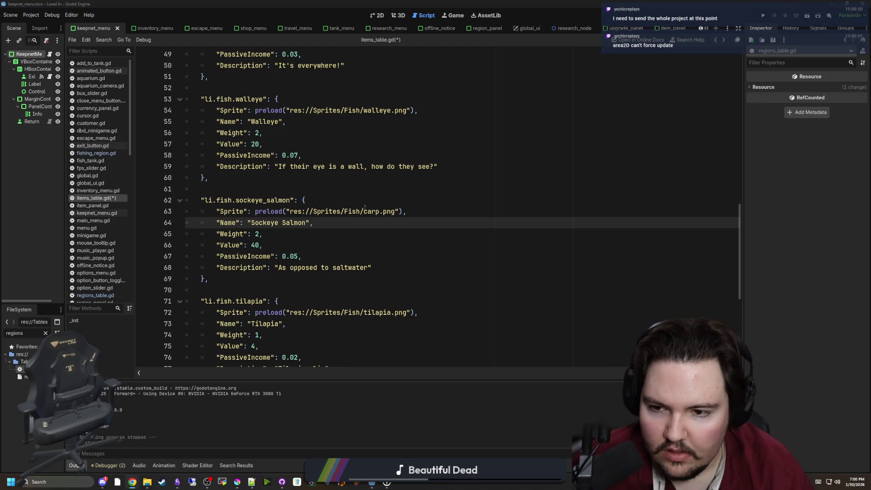
- Change the sockeye sprite path from carp.png to sockeye_salmon.png
click(379, 211)
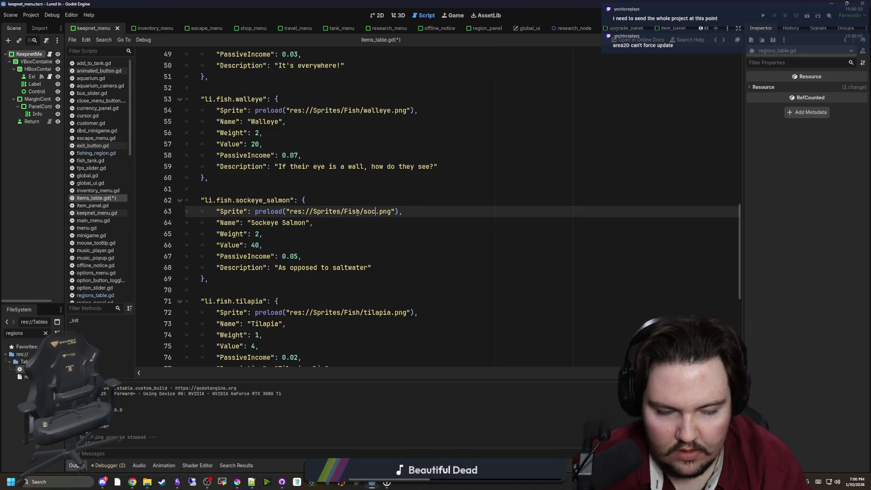
text(keye)
click(373, 201)
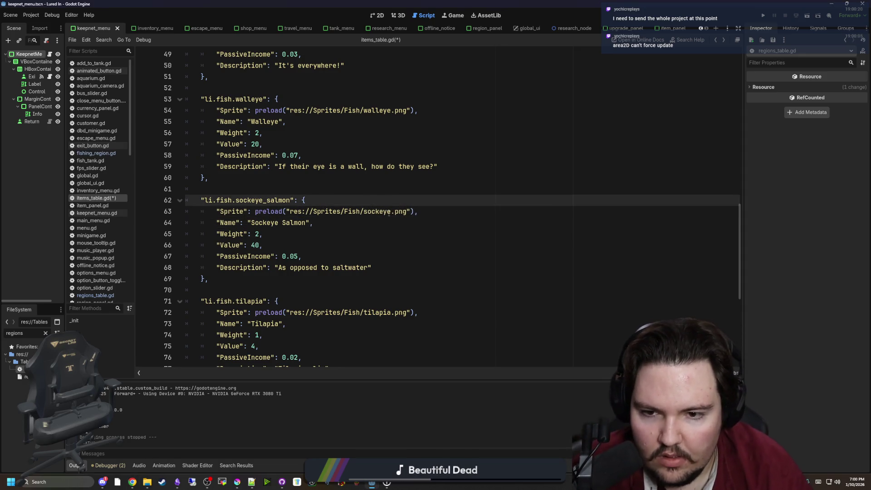
click(389, 212)
text(_salmon)
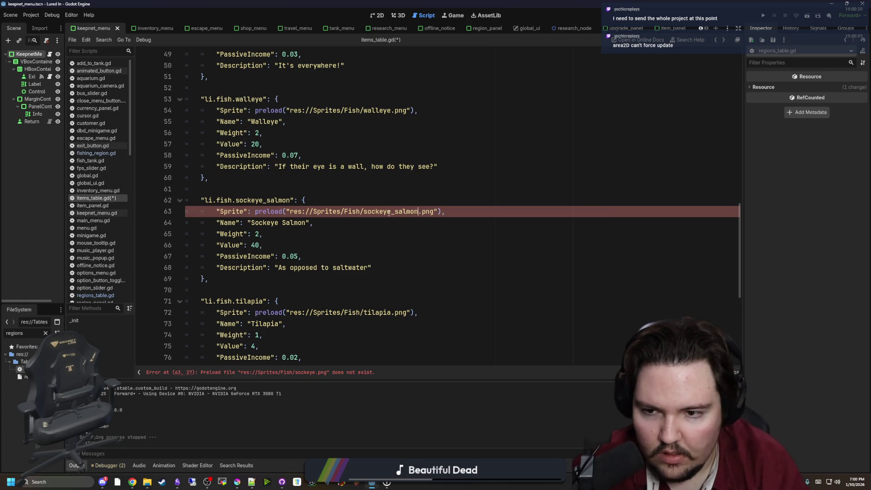
click(335, 240)
click(277, 232)
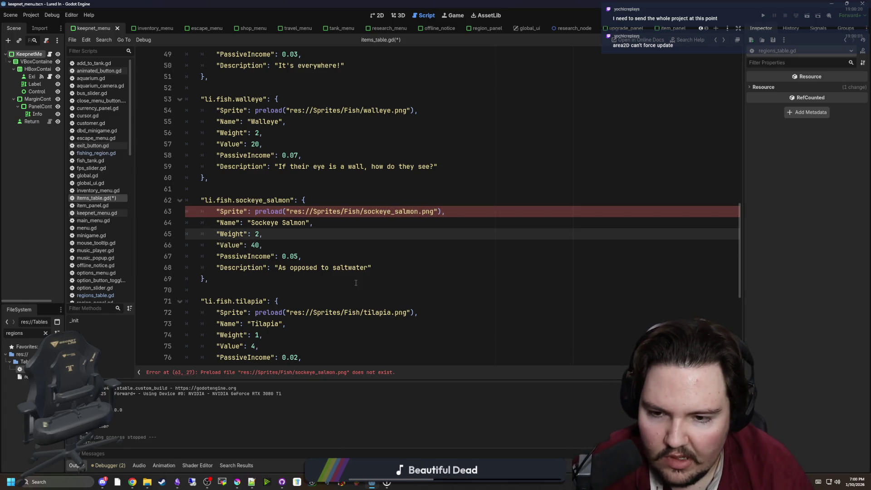
- Replace the salmon description with "Guess he got beat up"
double_click(363, 268)
key(Down)
drag(368, 269, 279, 268)
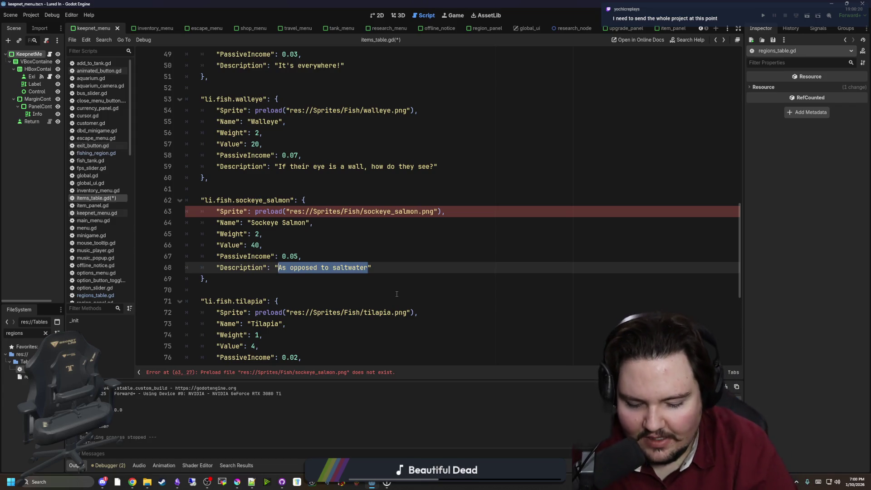
text(Gues)
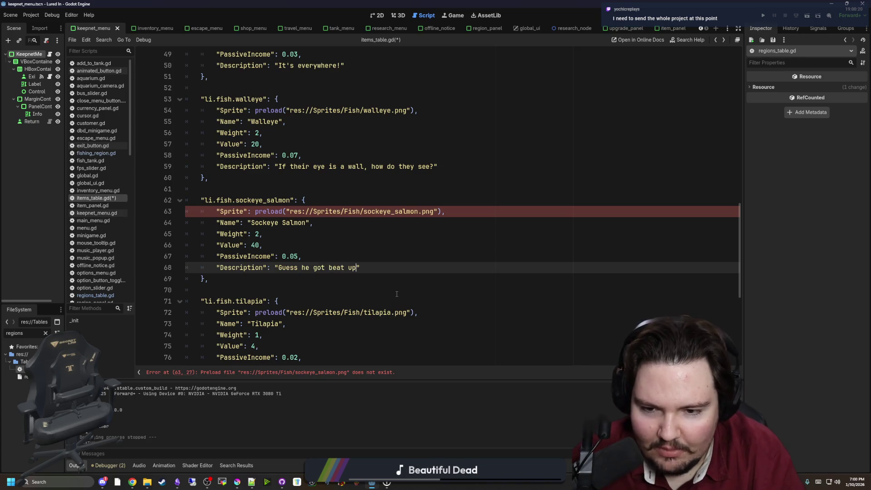
- Bring Krita back to the front and maximise its window
click(367, 244)
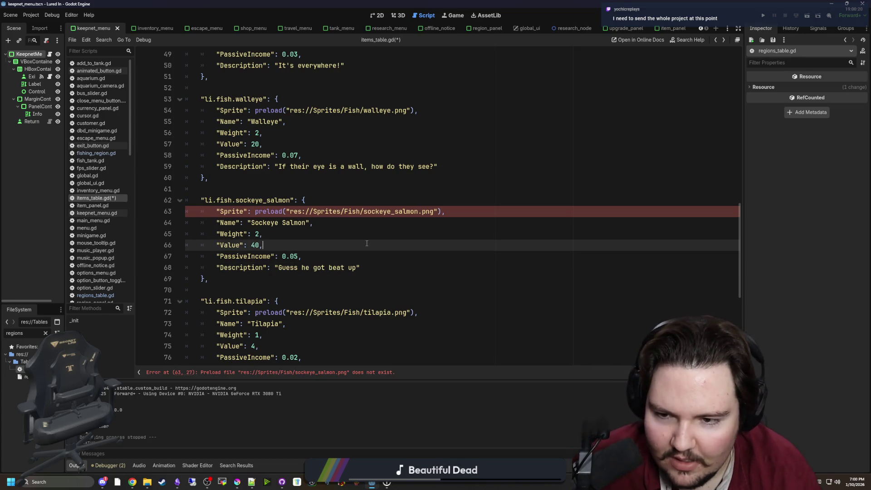
click(463, 214)
key(Up)
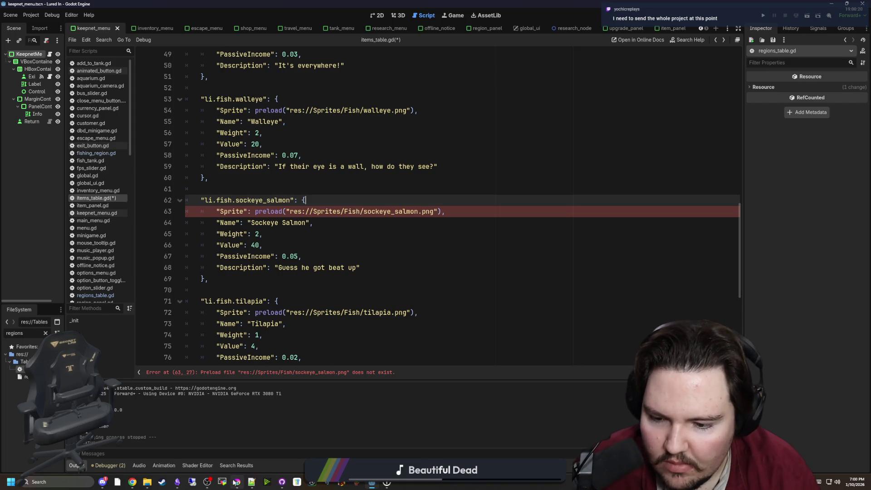
click(236, 482)
double_click(372, 334)
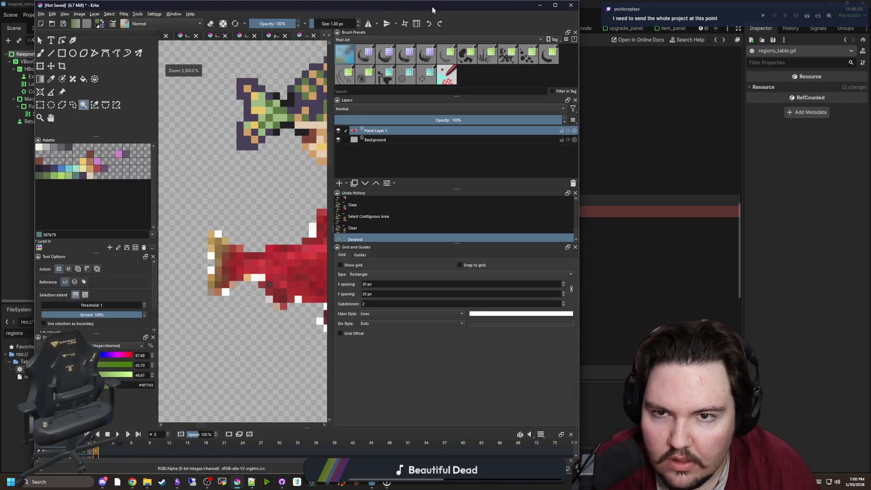
- Maximise Krita and undo an accidental fill on the salmon's body
double_click(372, 3)
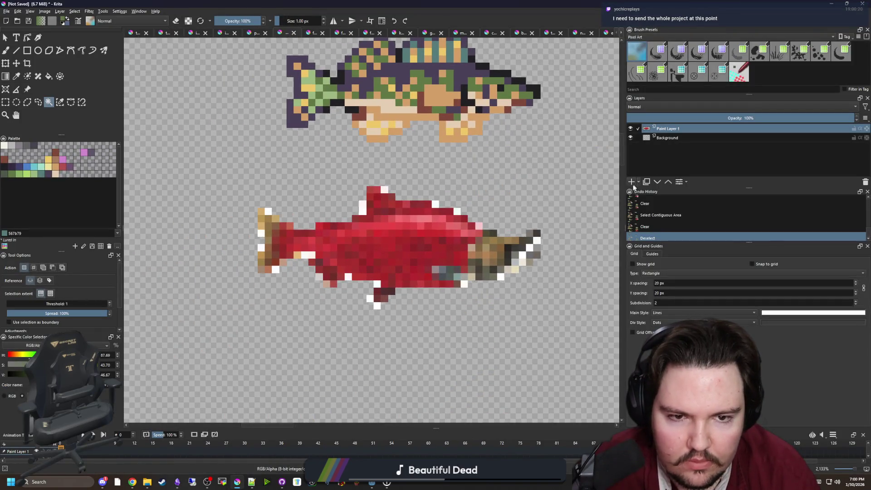
ctrl+scroll(408, 265, up, 1)
key(f)
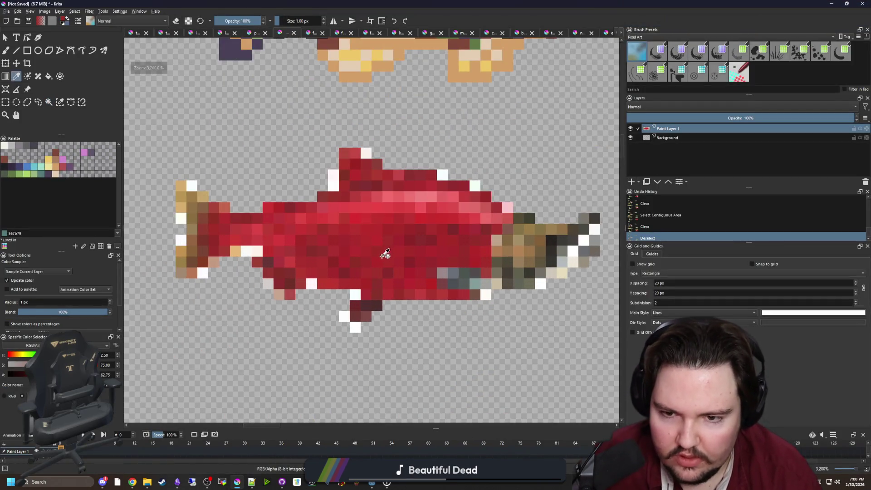
click(376, 246)
key(ctrl+z)
- Add Paint Layer 2 and brush flat red b45252 over the tail and upper body rows
click(630, 183)
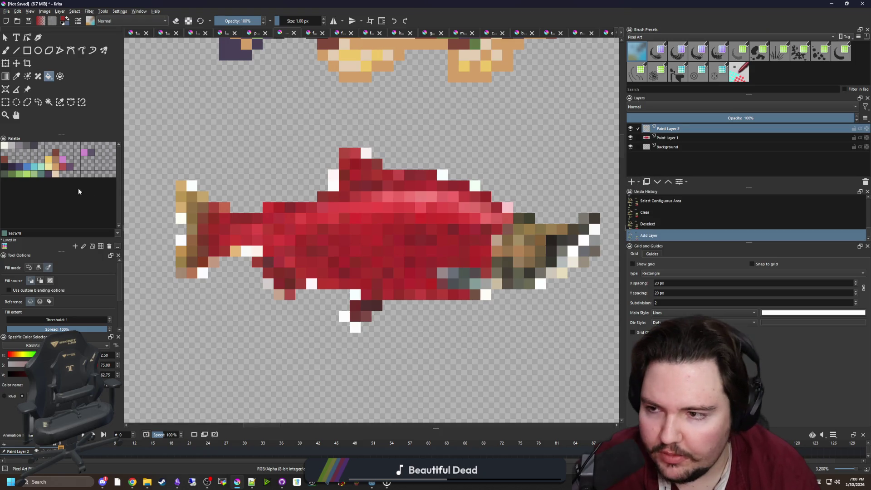
click(63, 167)
ctrl+scroll(183, 252, up, 1)
key(b)
mouse_move(184, 318)
mouse_down()
mouse_move(210, 220)
mouse_move(186, 145)
mouse_move(225, 174)
mouse_move(229, 308)
mouse_move(273, 270)
mouse_move(249, 202)
mouse_move(269, 236)
mouse_move(332, 270)
mouse_move(313, 231)
mouse_move(482, 193)
mouse_up()
scroll(356, 207, right, 3)
mouse_move(318, 190)
mouse_down()
mouse_move(437, 190)
mouse_move(313, 193)
mouse_move(458, 211)
mouse_move(454, 224)
mouse_move(247, 222)
mouse_up()
scroll(398, 194, down, 1)
drag(558, 236, 333, 236)
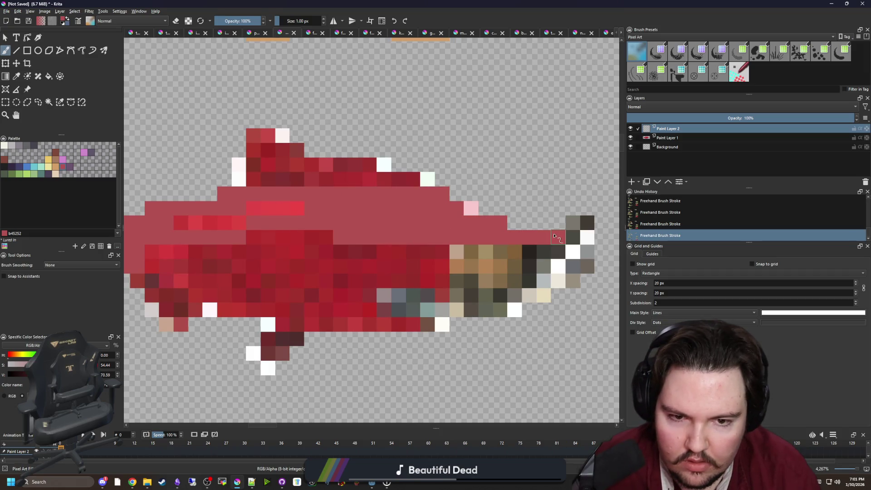
drag(572, 222, 581, 227)
- Paint the brown rear pixels, the tail's diagonal and the bottom rows red
key(alt+Tab)
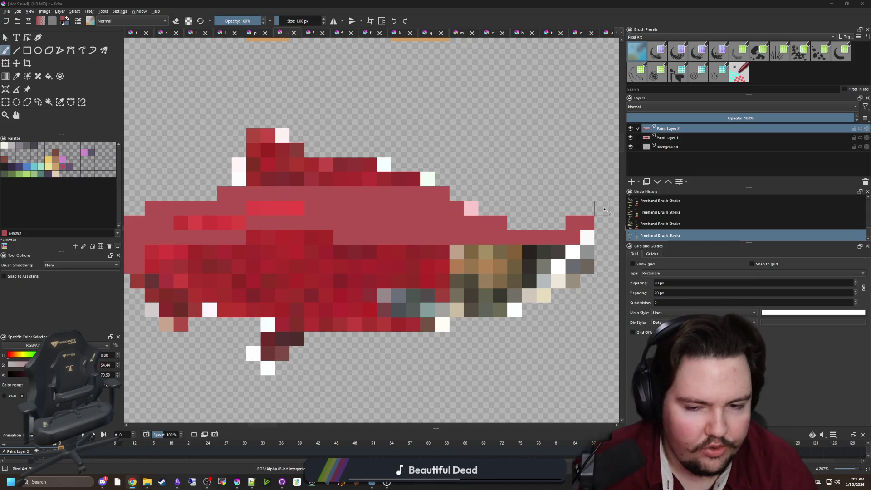
scroll(456, 294, up, 2)
drag(480, 245, 351, 244)
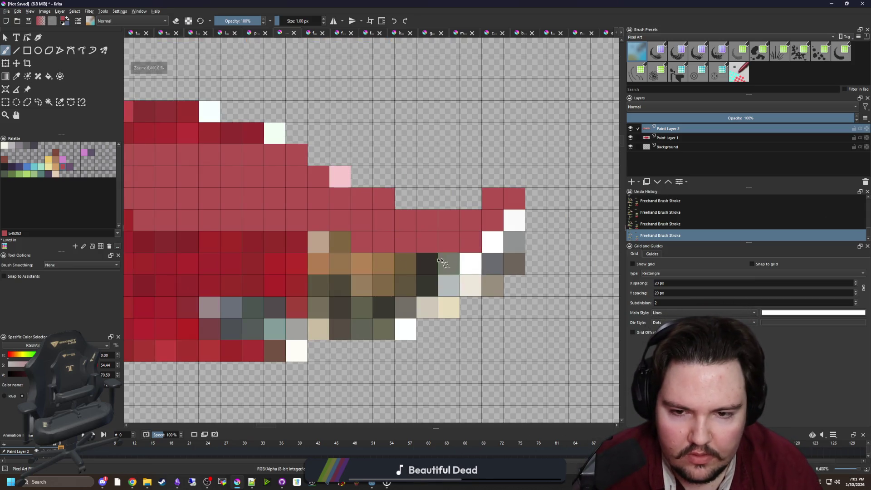
drag(454, 263, 329, 263)
mouse_move(516, 250)
mouse_down()
mouse_move(492, 283)
mouse_move(426, 308)
mouse_move(405, 331)
mouse_move(385, 302)
mouse_move(429, 285)
mouse_up()
scroll(448, 268, down, 1)
drag(482, 319, 318, 315)
mouse_move(454, 329)
mouse_down()
mouse_move(290, 329)
mouse_move(234, 310)
mouse_move(355, 287)
mouse_move(224, 299)
mouse_move(267, 313)
mouse_move(245, 337)
mouse_move(218, 268)
mouse_move(272, 229)
mouse_move(268, 271)
mouse_move(333, 247)
mouse_move(517, 295)
mouse_up()
- Cover the dark lower rows and the top and lower fin pixels in red
scroll(358, 284, up, 1)
mouse_move(463, 289)
mouse_down()
mouse_move(222, 268)
mouse_move(317, 254)
mouse_move(359, 261)
mouse_move(382, 227)
mouse_move(231, 229)
mouse_move(525, 287)
mouse_move(356, 227)
mouse_move(225, 223)
mouse_up()
scroll(223, 267, down, 1)
scroll(322, 230, up, 1)
mouse_move(298, 249)
mouse_down()
mouse_move(278, 175)
mouse_move(321, 249)
mouse_move(338, 220)
mouse_move(368, 213)
mouse_move(407, 228)
mouse_move(517, 228)
mouse_up()
scroll(330, 224, down, 3)
scroll(313, 272, up, 3)
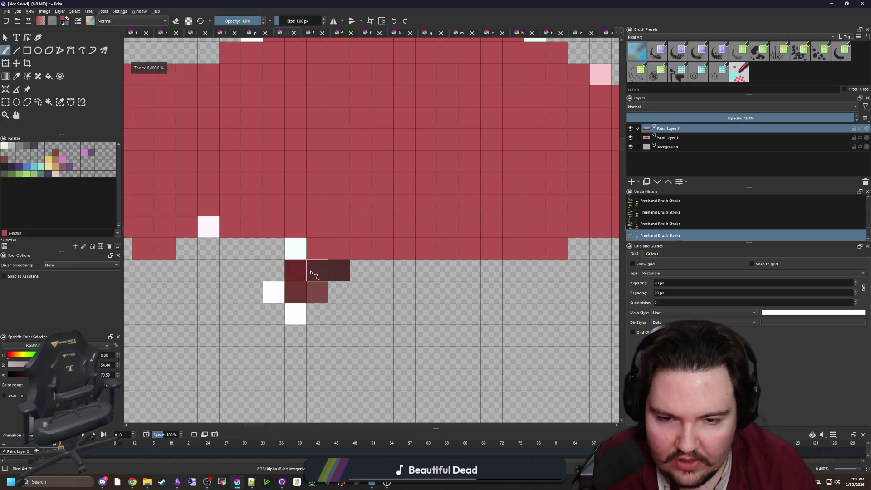
mouse_move(311, 272)
mouse_down()
mouse_move(361, 273)
mouse_move(295, 291)
mouse_up()
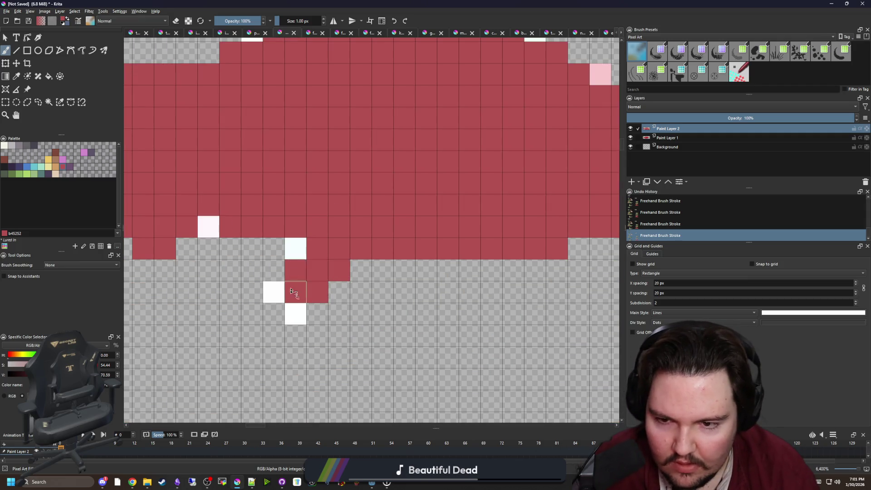
scroll(311, 302, down, 2)
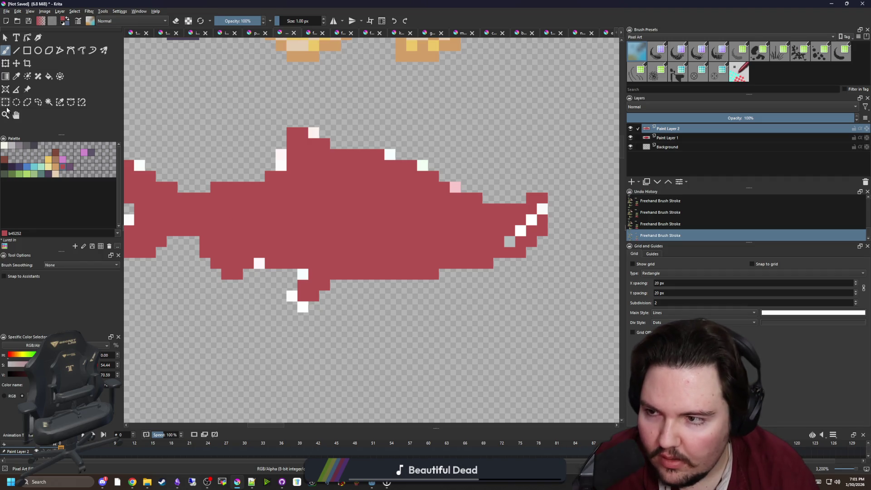
- Draw a rectangular selection around the red salmon
click(6, 102)
scroll(318, 227, down, 2)
drag(213, 175, 510, 321)
scroll(193, 205, up, 2)
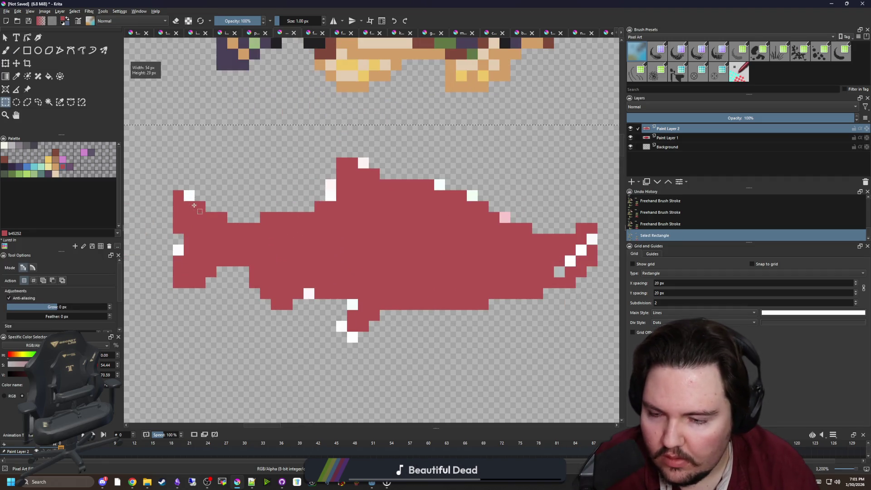
- Select the stray pixels around the red silhouette by similar colour and clear them
scroll(194, 205, up, 1)
key(b)
click(188, 193)
click(59, 102)
click(373, 202)
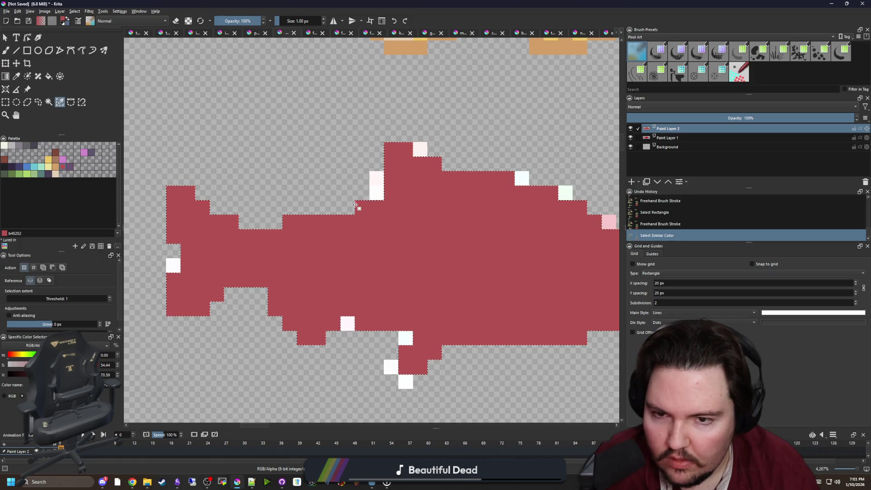
scroll(373, 203, down, 3)
scroll(331, 220, down, 3)
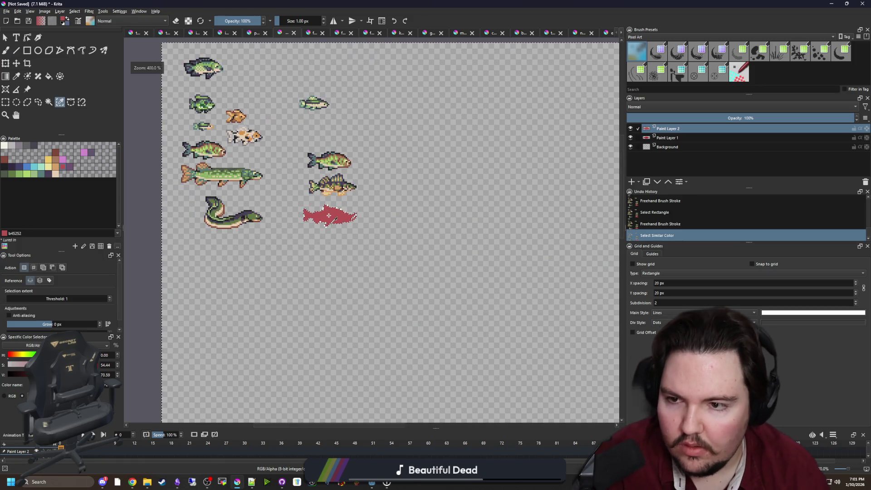
key(Delete)
- Reselect the red silhouette by colour, add to the selection, then deselect everything
scroll(316, 199, up, 1)
click(336, 222)
click(338, 227)
click(344, 249)
key(ctrl+shift+a)
scroll(343, 254, up, 5)
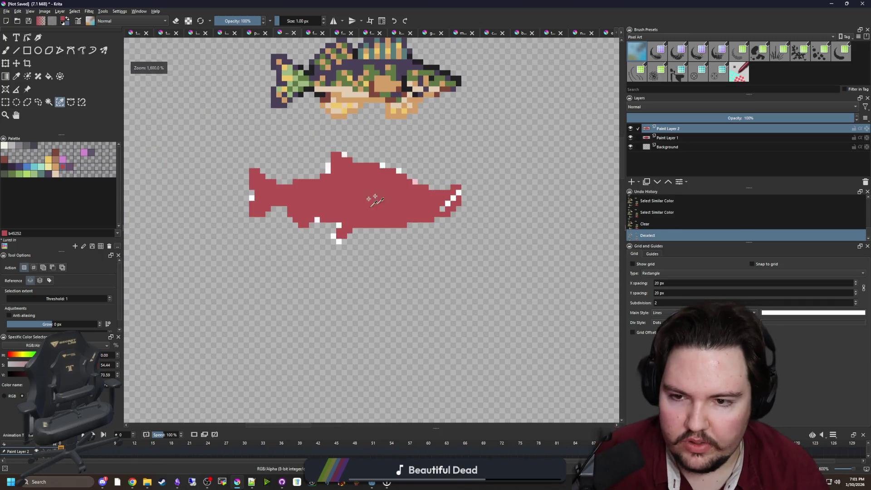
- Hide the original shaded Paint Layer 1 so only the red silhouette shows
click(630, 137)
scroll(415, 202, up, 2)
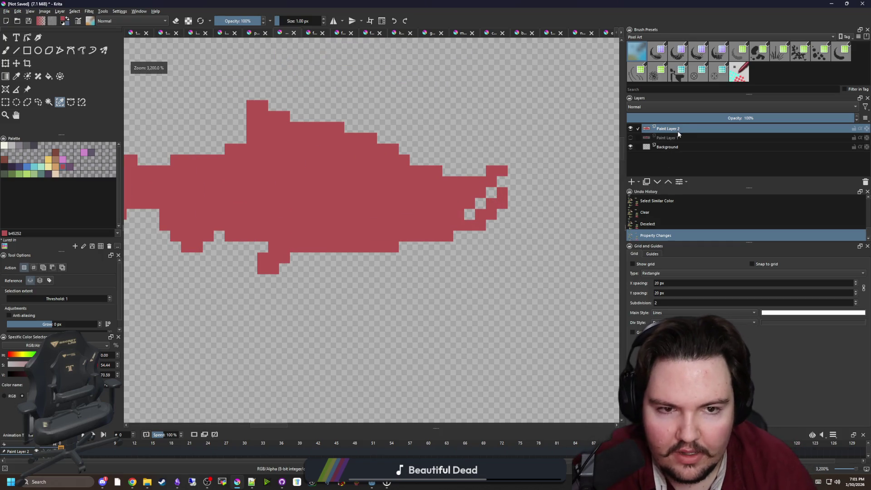
scroll(499, 204, up, 1)
key(b)
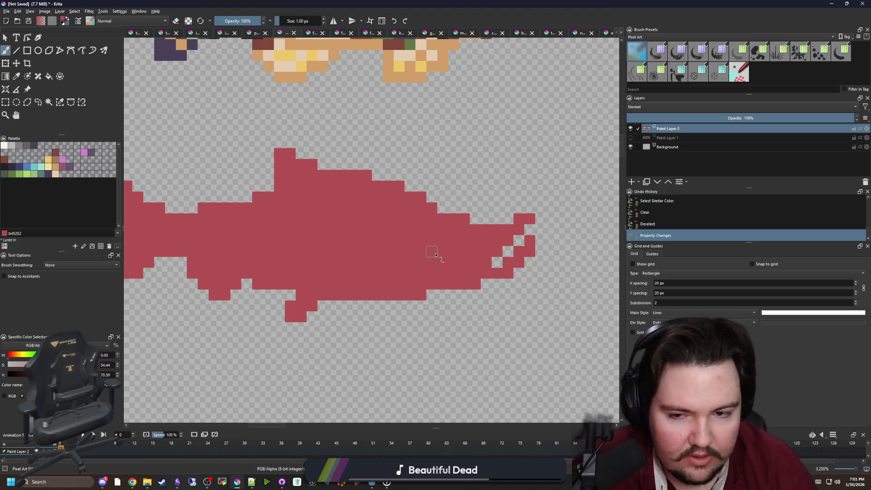
drag(442, 262, 335, 272)
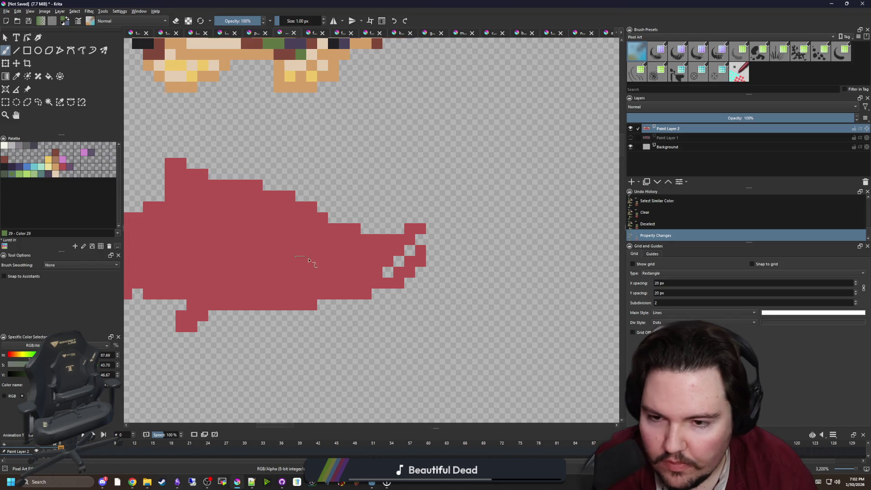
scroll(306, 257, up, 1)
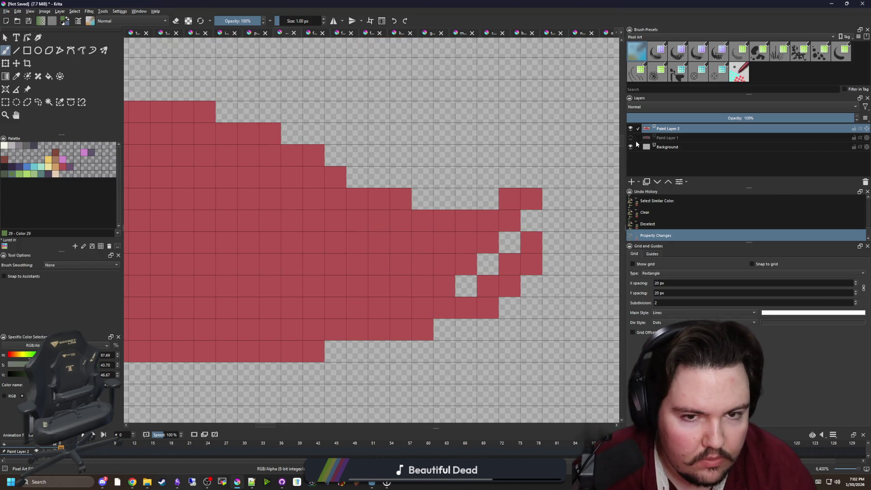
- Paint the salmon's head green using a green boundary column and a fill
click(630, 137)
click(630, 129)
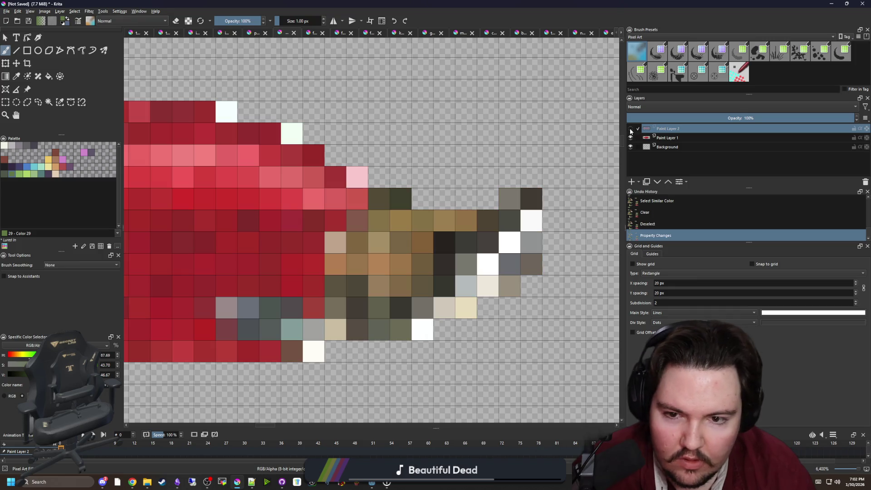
key(ctrl+z)
click(357, 330)
drag(335, 309, 336, 236)
key(f)
click(404, 262)
scroll(404, 262, down, 1)
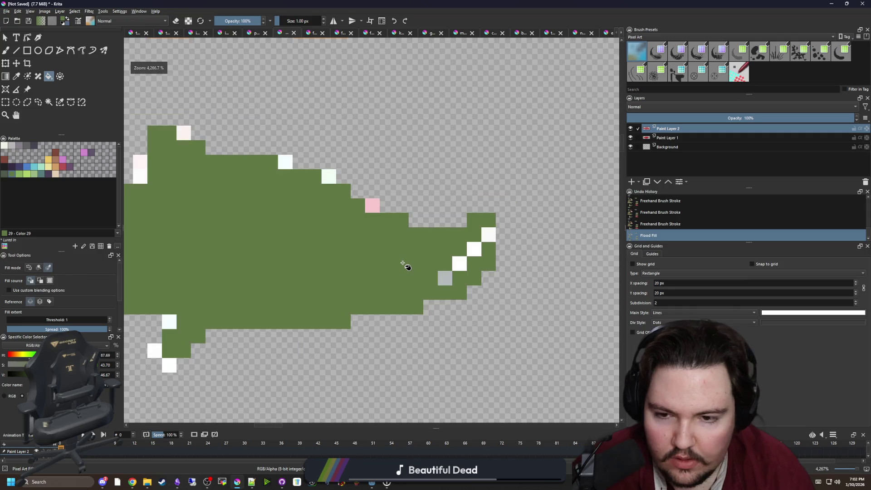
key(ctrl+z)
click(414, 267)
scroll(447, 276, down, 2)
- Paint the salmon's tail cells green with the freehand brush
key(b)
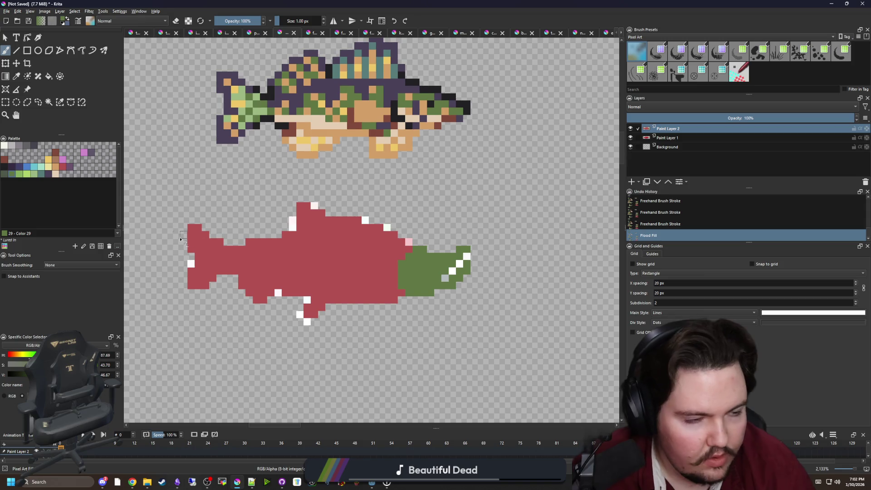
scroll(186, 239, up, 3)
mouse_move(196, 270)
mouse_down()
mouse_move(219, 302)
mouse_move(236, 311)
mouse_up()
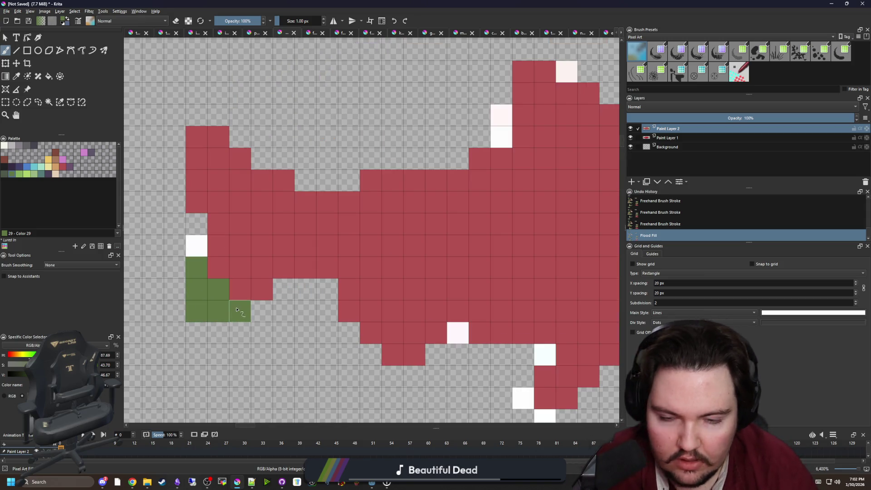
click(237, 310)
mouse_move(198, 196)
mouse_down()
mouse_move(218, 158)
mouse_move(218, 245)
mouse_move(256, 288)
mouse_up()
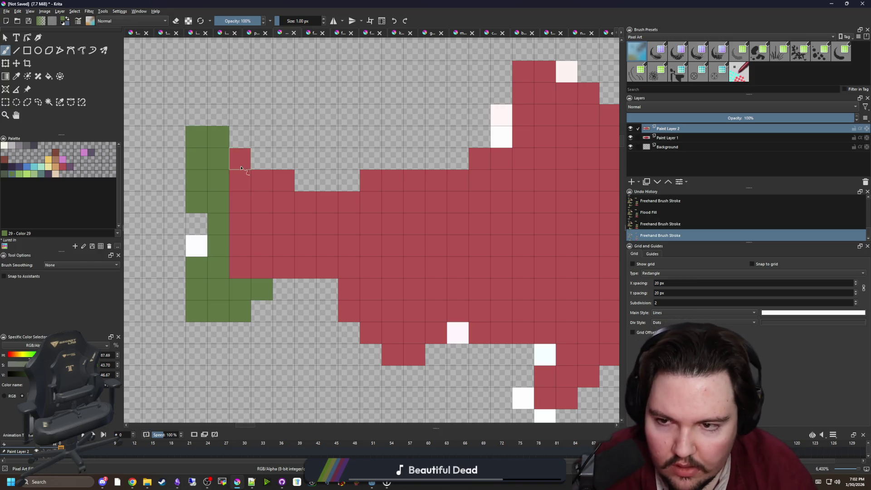
drag(241, 171, 256, 187)
drag(241, 252, 259, 264)
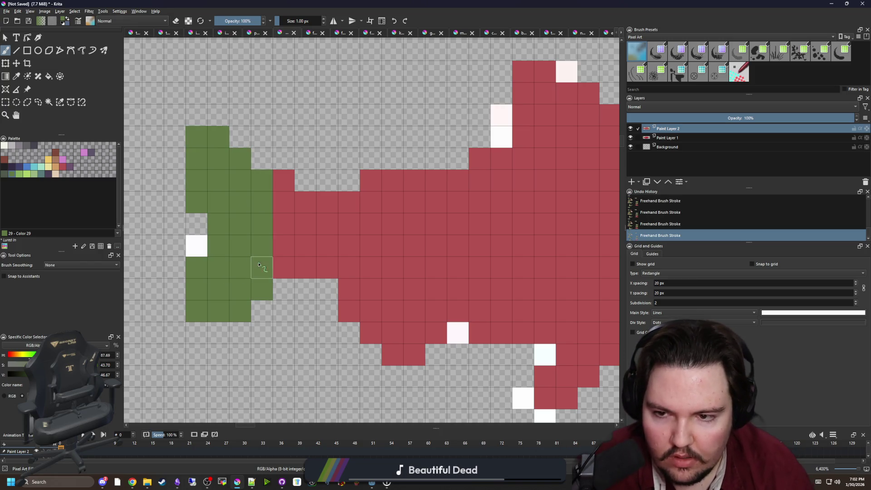
ctrl+click(319, 233)
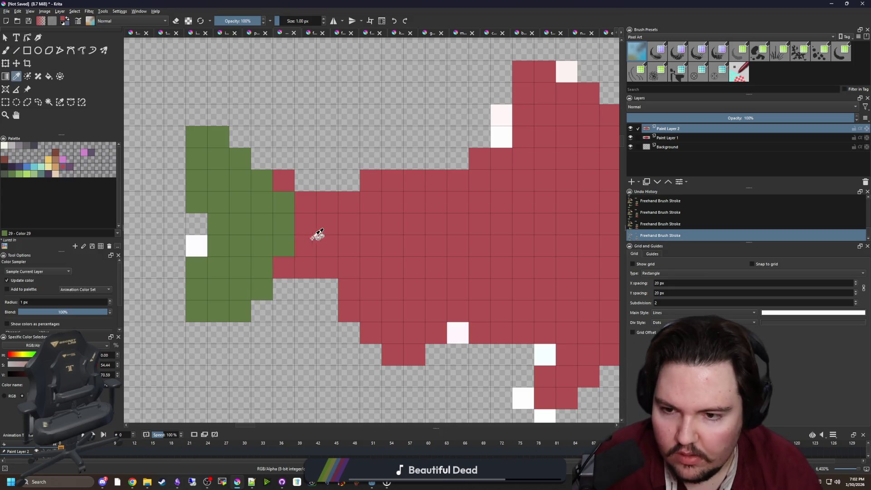
- Repaint the stray green cells on the body red
drag(278, 200, 240, 181)
scroll(233, 227, down, 2)
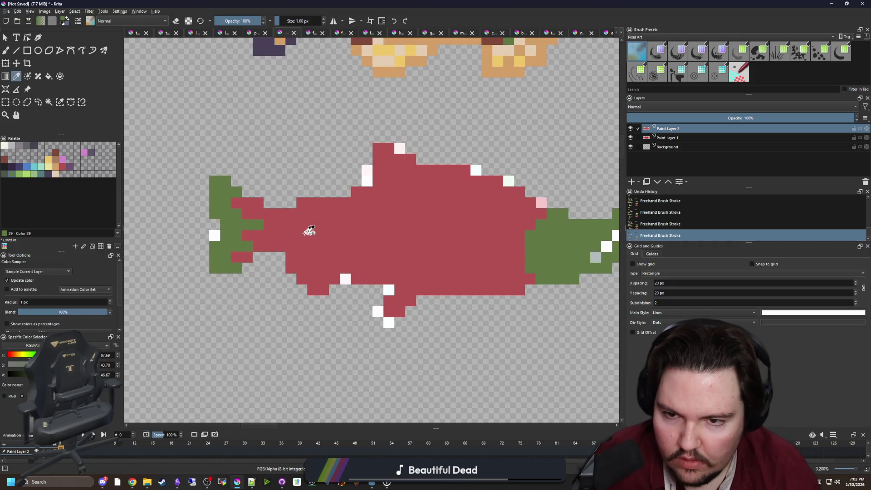
drag(301, 229, 228, 239)
scroll(242, 288, up, 2)
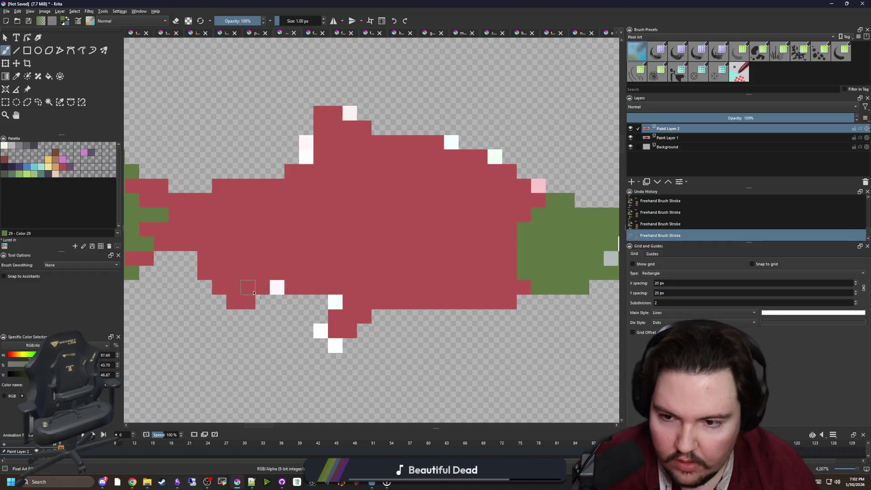
- Sample purple and paint a purple stripe along the salmon's lower belly
key(p)
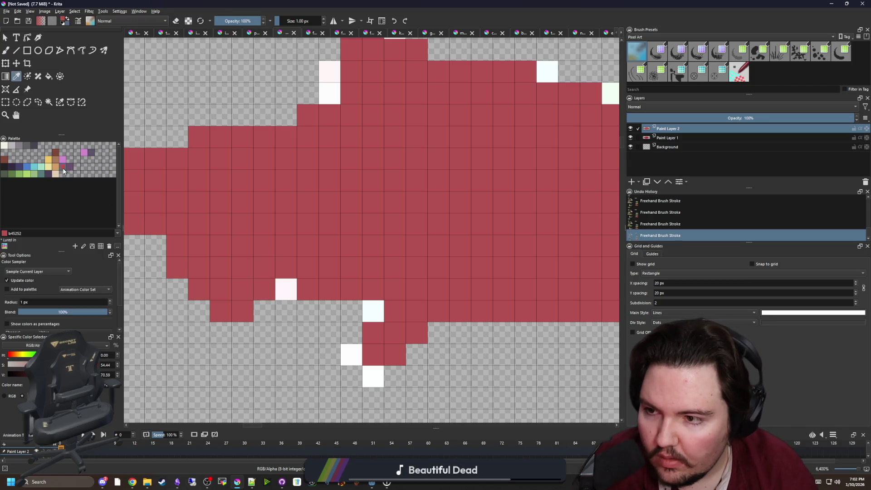
key(b)
mouse_move(330, 290)
mouse_down()
mouse_move(309, 289)
mouse_move(288, 267)
mouse_move(374, 269)
mouse_move(238, 244)
mouse_up()
drag(427, 308, 275, 294)
click(291, 296)
scroll(375, 315, down, 3)
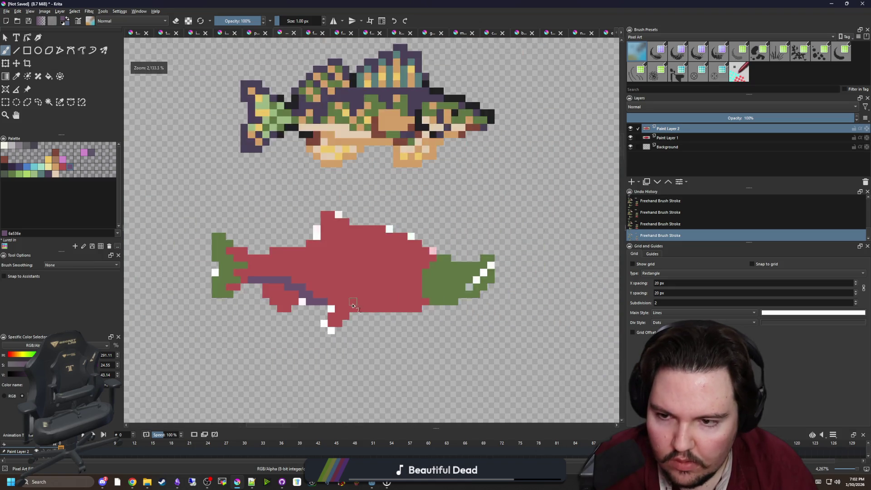
scroll(240, 236, up, 2)
drag(229, 218, 245, 218)
click(302, 203)
- Hide and reshow the pixel fish layer to compare it with the reference
mouse_move(342, 227)
mouse_down()
mouse_move(290, 236)
mouse_move(231, 198)
mouse_up()
scroll(301, 224, up, 1)
scroll(230, 199, down, 2)
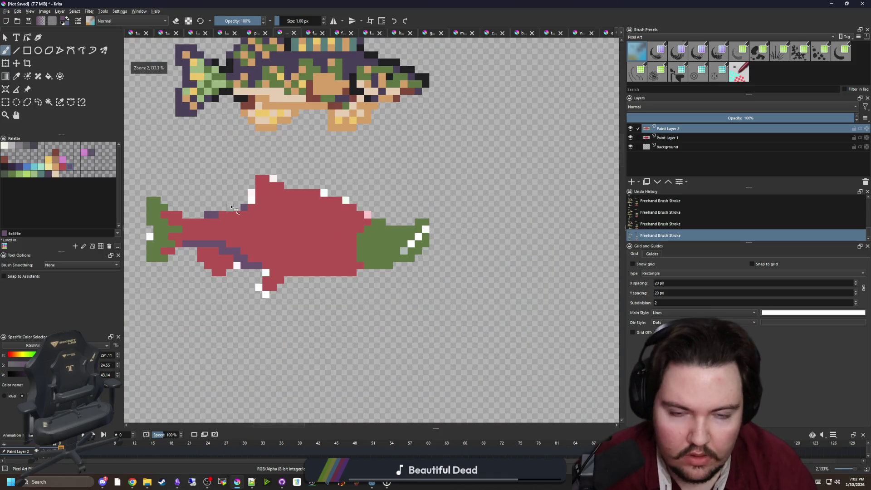
scroll(231, 206, up, 1)
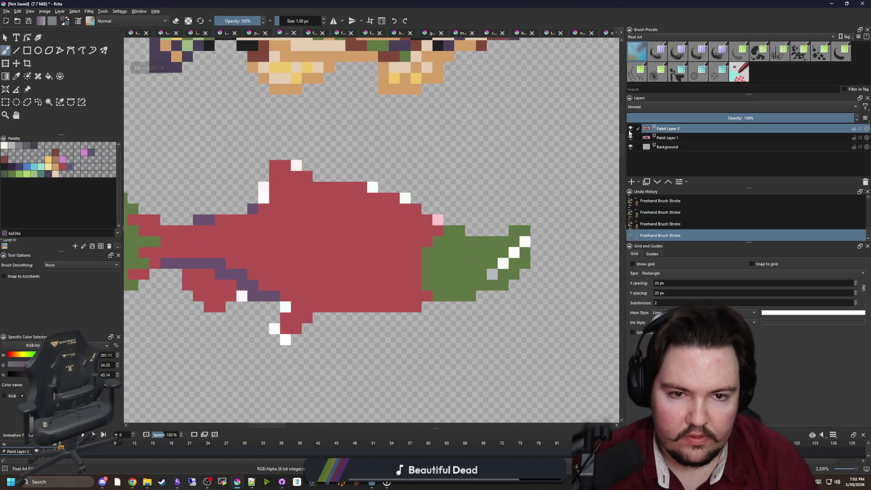
click(630, 129)
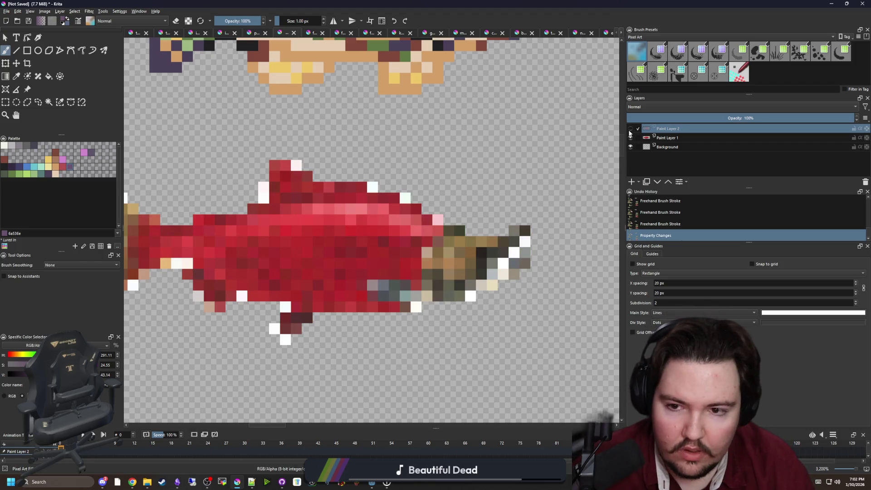
click(630, 130)
- Paint the dorsal fin purple and extend the marking left of the fin
scroll(318, 196, up, 3)
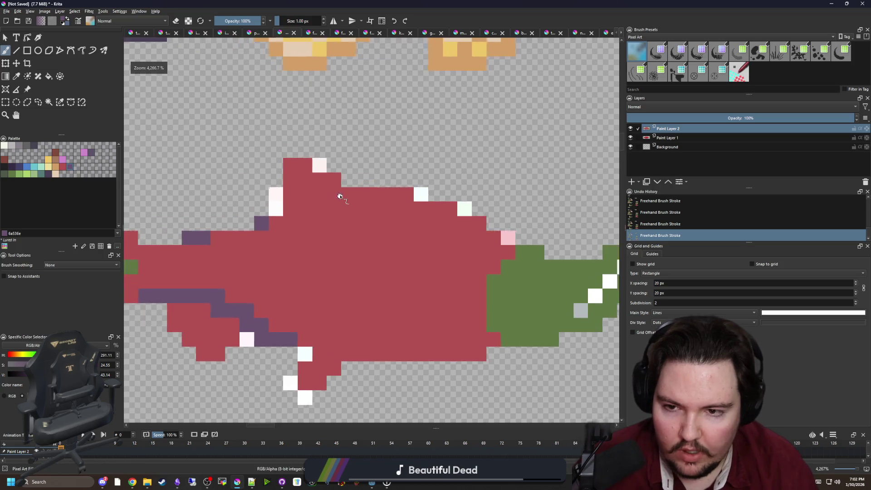
click(326, 196)
mouse_move(326, 196)
mouse_down()
mouse_move(287, 210)
mouse_move(312, 171)
mouse_move(288, 152)
mouse_move(276, 170)
mouse_move(292, 145)
mouse_up()
scroll(282, 181, down, 1)
scroll(286, 199, down, 1)
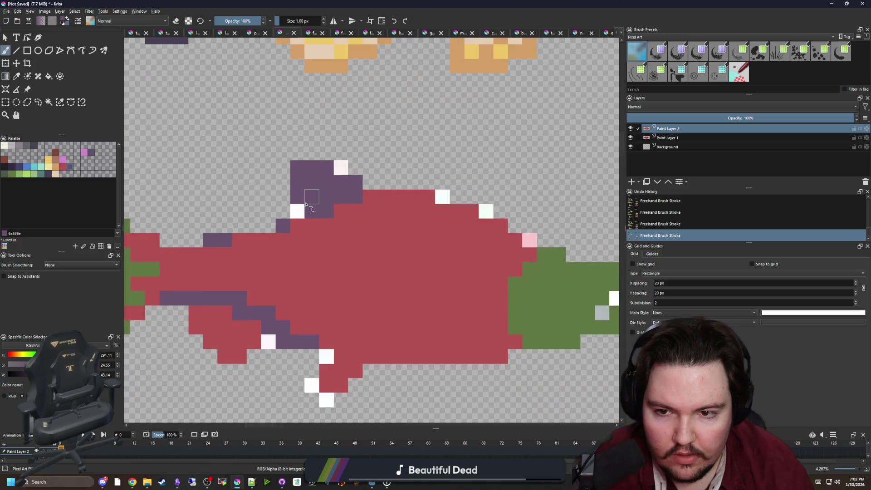
scroll(226, 218, up, 1)
mouse_move(332, 224)
mouse_down()
mouse_move(302, 200)
mouse_move(292, 231)
mouse_up()
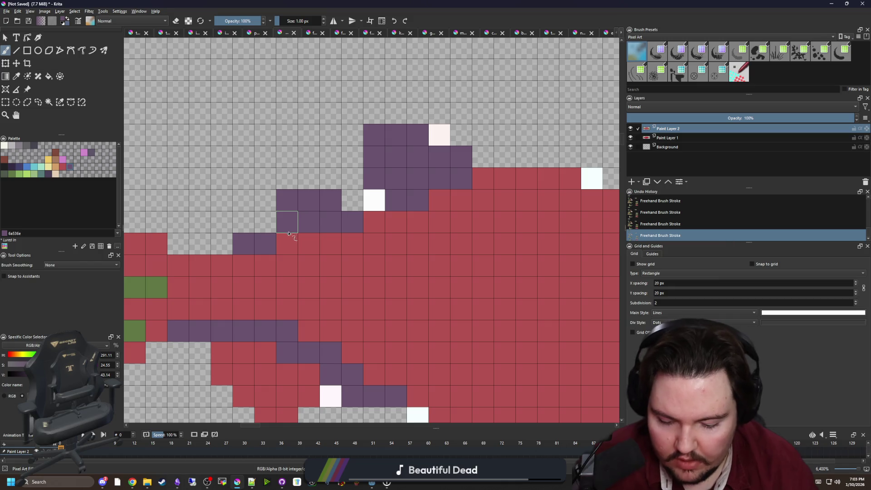
key(e)
scroll(272, 227, down, 5)
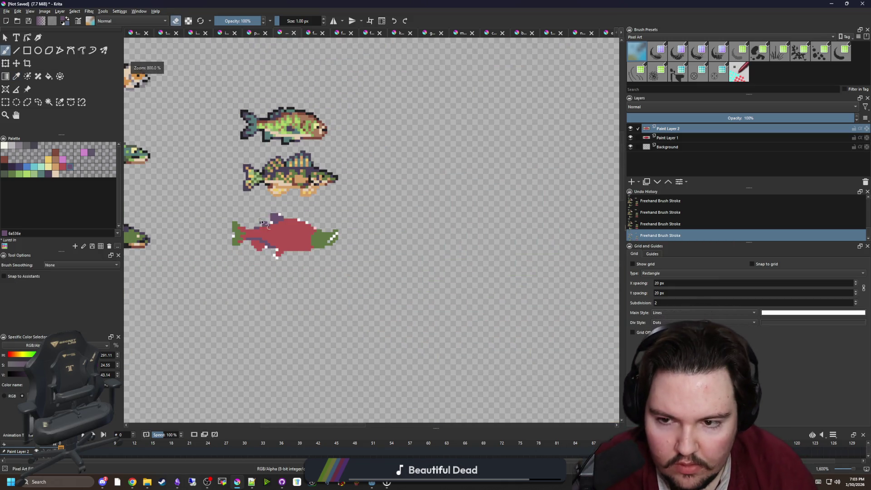
- Give the head a yellow eye and beige jaw pixels, then hide Paint Layer 1
scroll(280, 219, up, 6)
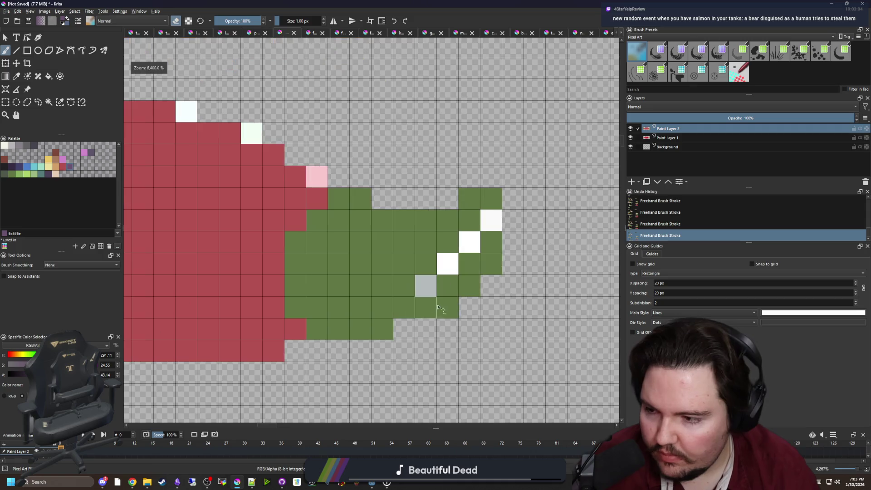
drag(446, 283, 387, 289)
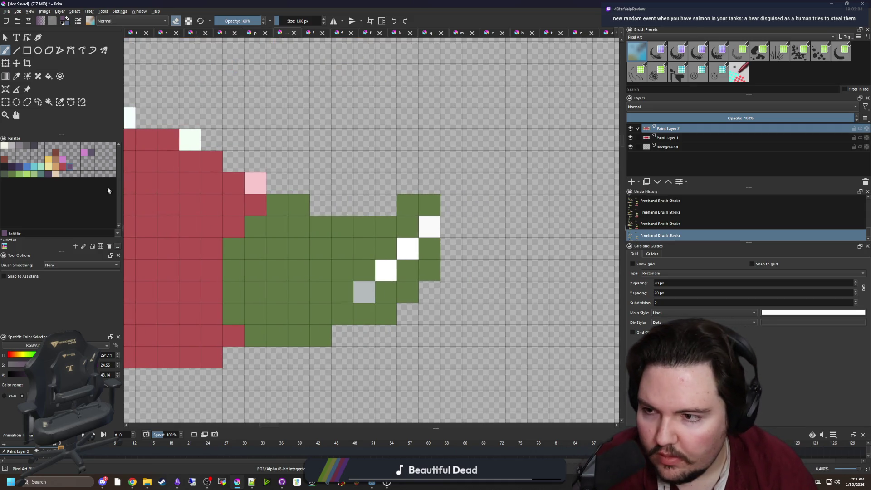
click(48, 164)
key(e)
click(321, 248)
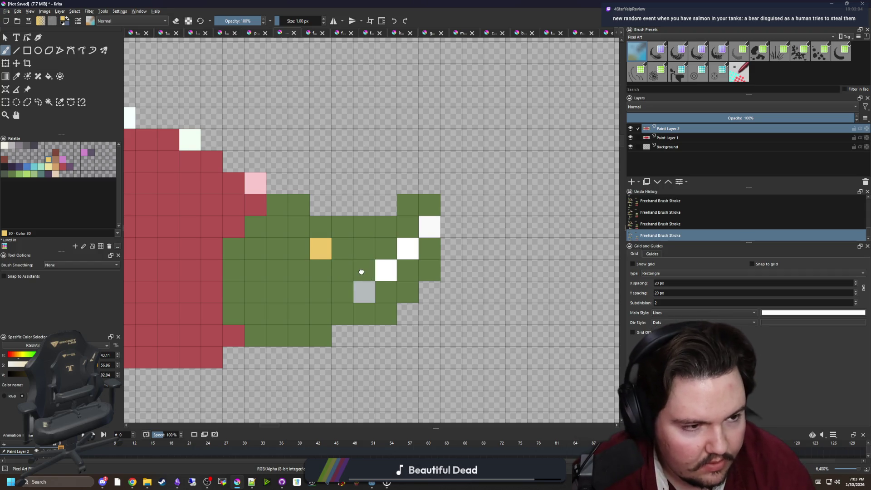
drag(361, 272, 337, 268)
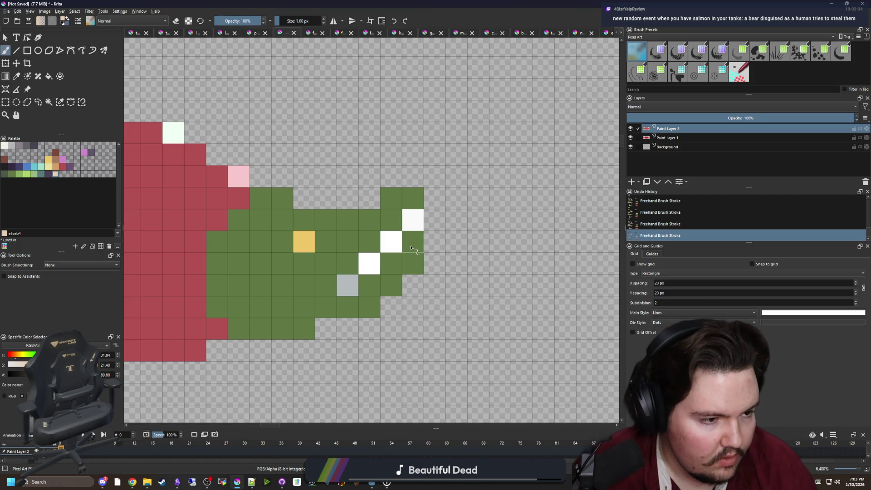
mouse_move(212, 319)
mouse_down()
mouse_move(264, 301)
mouse_move(321, 308)
mouse_move(421, 278)
mouse_move(462, 242)
mouse_up()
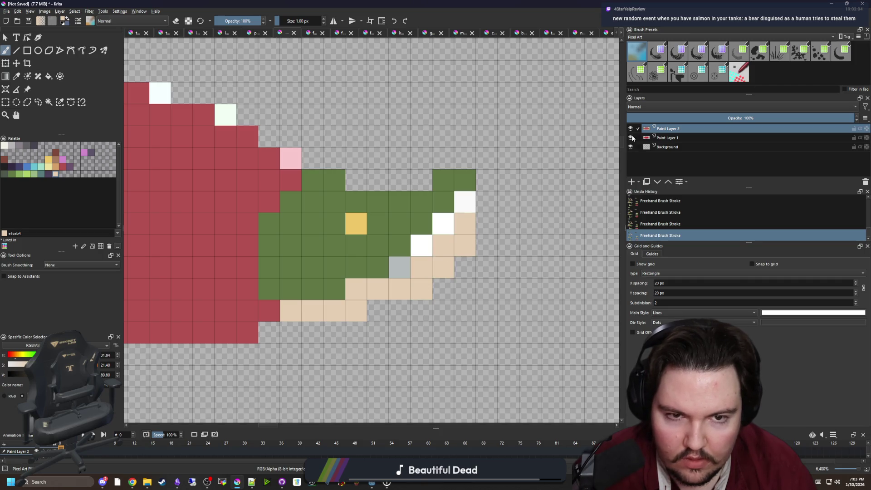
click(630, 137)
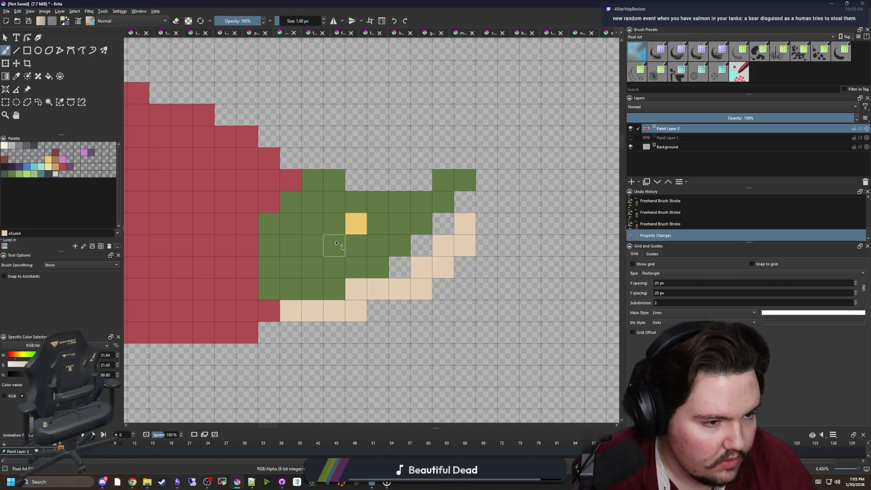
- Draw a purple gill line just behind the green head, then zoom out to all three fish
mouse_move(274, 264)
mouse_down()
mouse_move(342, 275)
mouse_move(308, 249)
mouse_move(307, 227)
mouse_up()
key(p)
click(69, 167)
key(b)
click(329, 314)
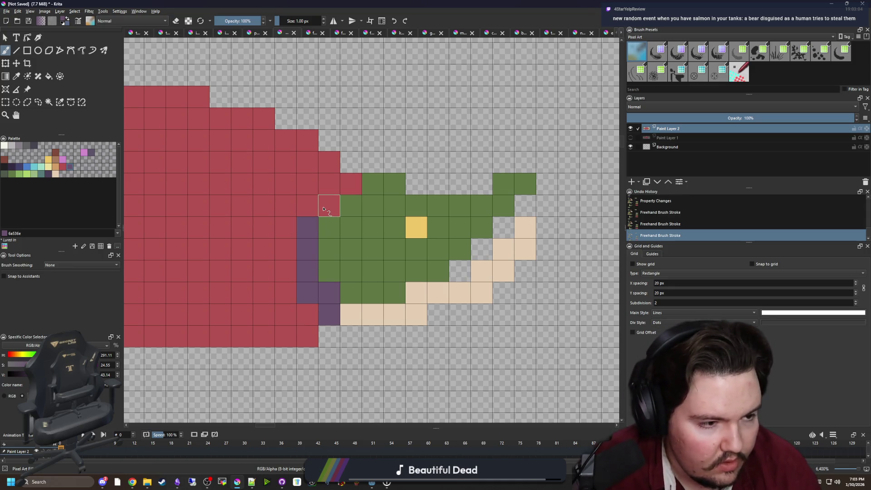
key(ctrl+z)
key(ctrl+z)
key(ctrl+z)
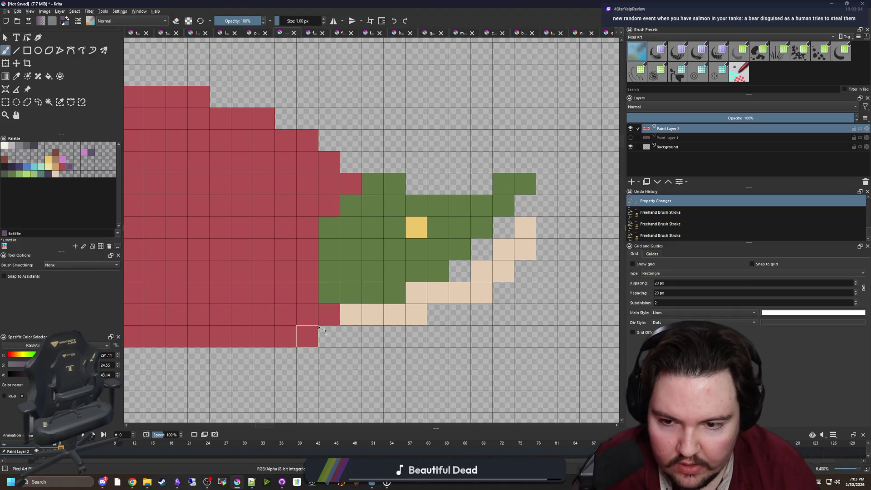
mouse_move(308, 338)
mouse_down()
mouse_move(308, 315)
mouse_move(285, 270)
mouse_up()
drag(286, 314, 286, 227)
click(308, 204)
mouse_move(395, 293)
mouse_down()
mouse_move(319, 297)
mouse_move(297, 263)
mouse_move(319, 231)
mouse_up()
key(ctrl+z)
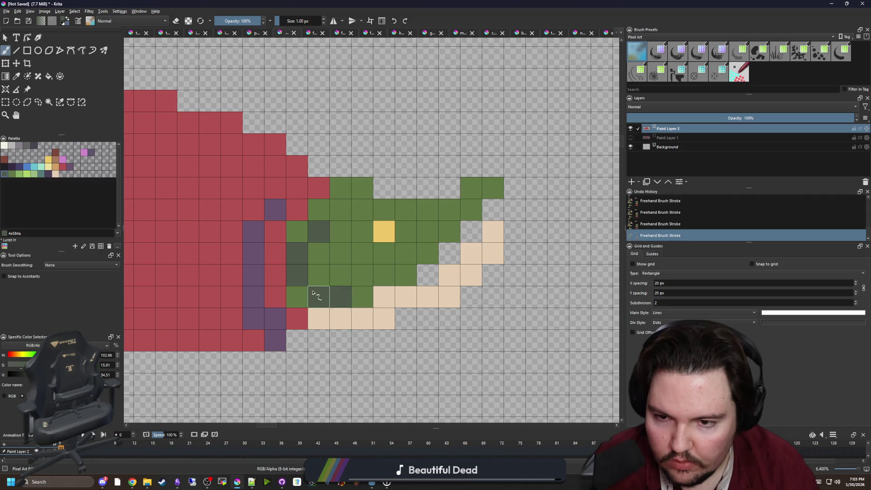
key(ctrl+shift+0)
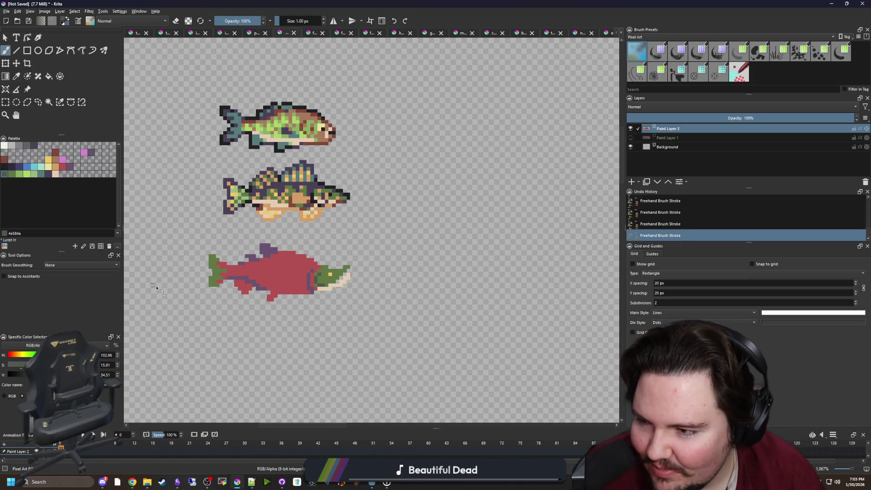
scroll(250, 284, up, 2)
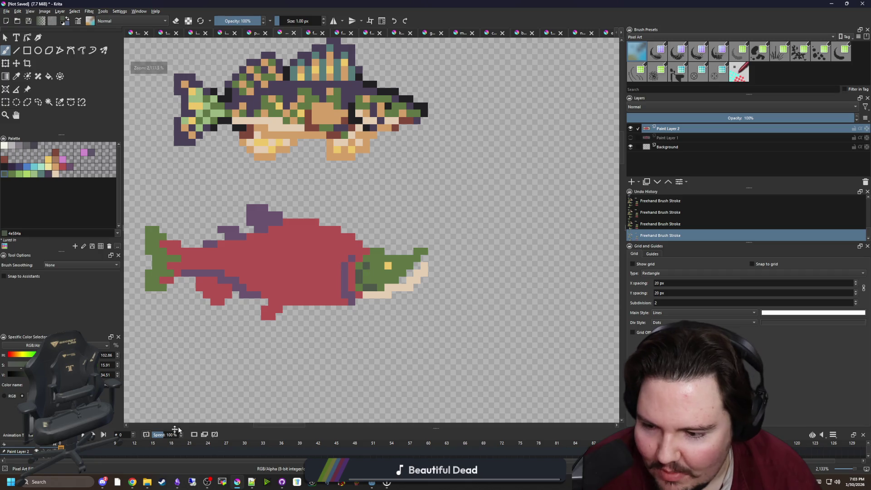
click(102, 481)
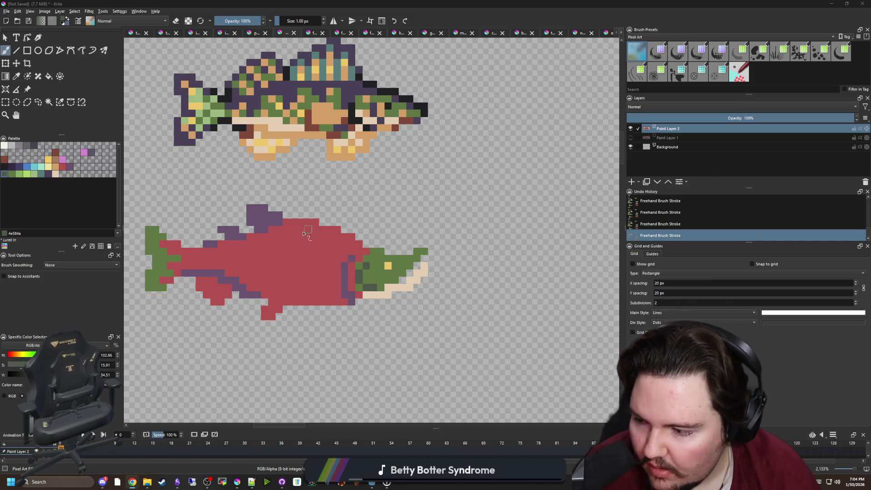
scroll(311, 259, up, 2)
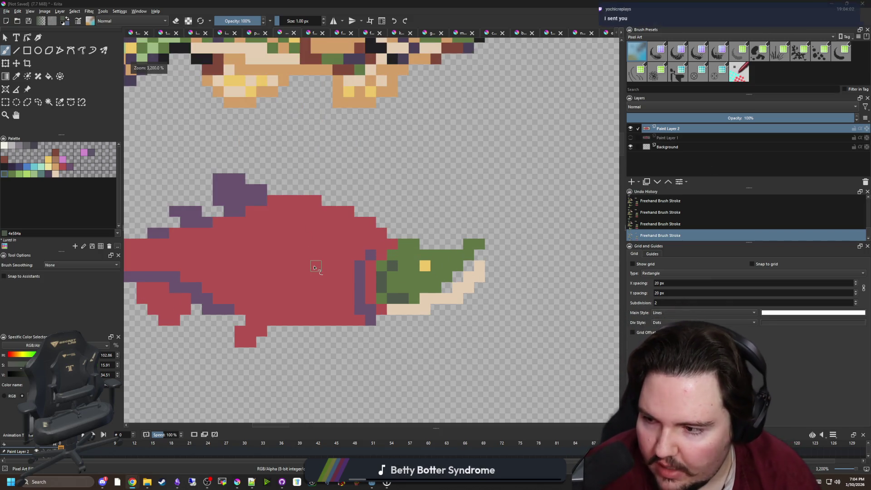
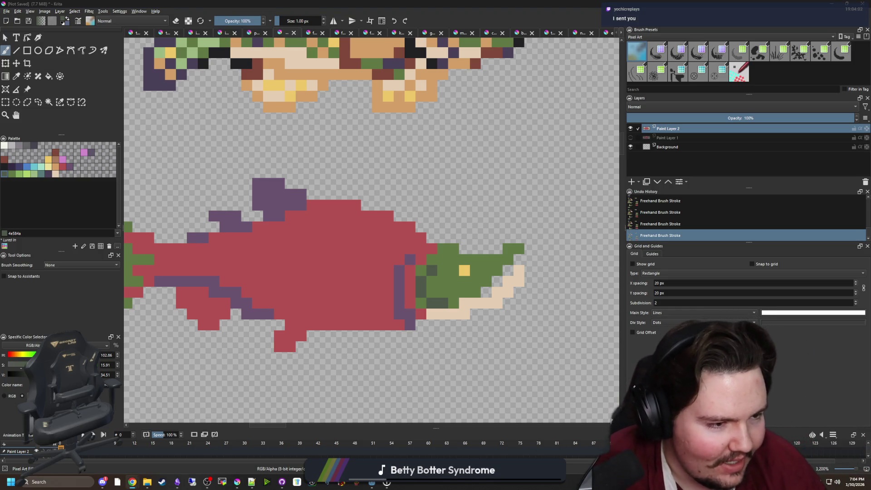
- Sample the fish's cream and add two cream pixels beside the green head
scroll(456, 293, up, 1)
ctrl+click(436, 319)
drag(395, 307, 395, 294)
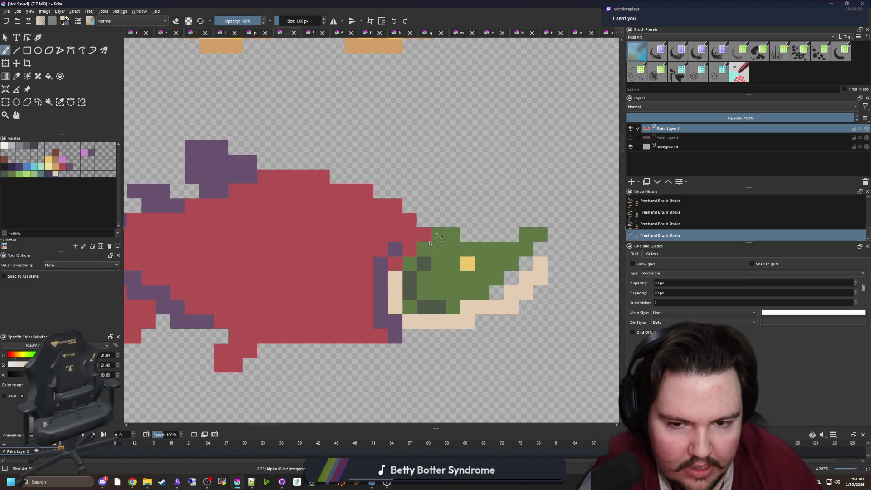
- Sample the fish's purple and paint purple pixels below the belly for the lower fin
scroll(480, 153, down, 4)
scroll(485, 149, up, 2)
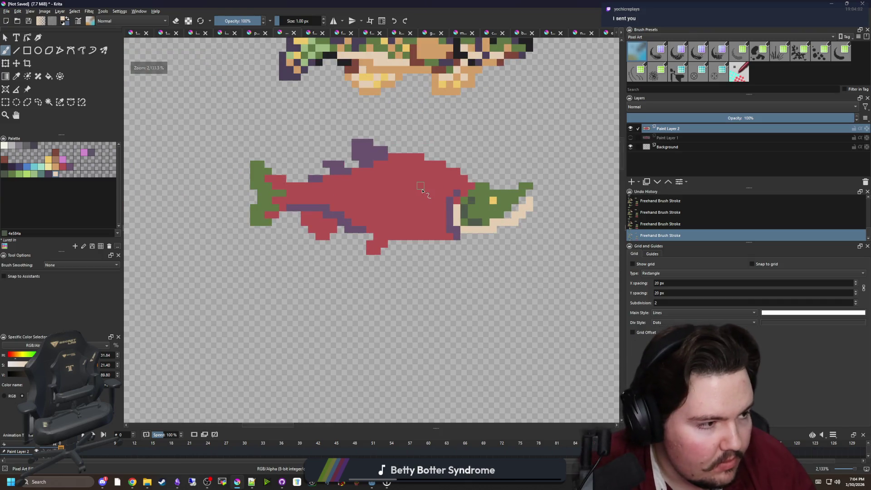
scroll(381, 211, up, 4)
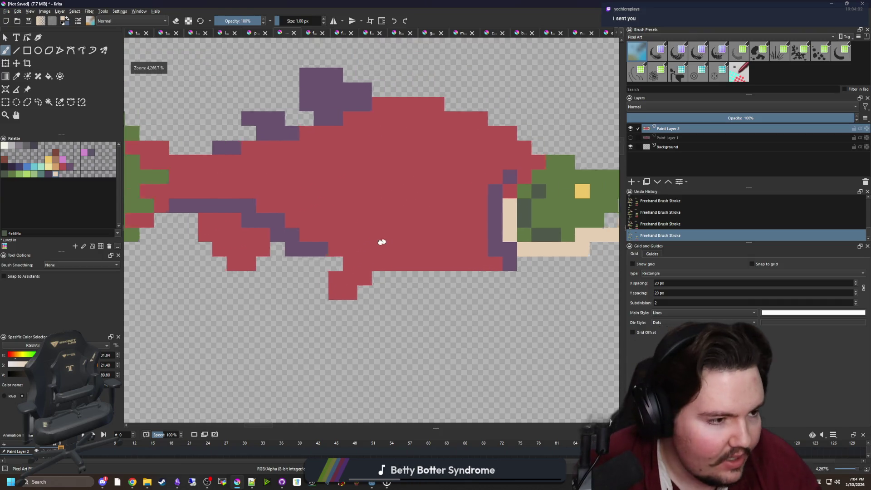
click(480, 246)
key(b)
mouse_move(284, 287)
mouse_down()
mouse_move(243, 307)
mouse_move(245, 335)
mouse_up()
click(261, 335)
- Add cream pixels to the salmon's lower fin
key(p)
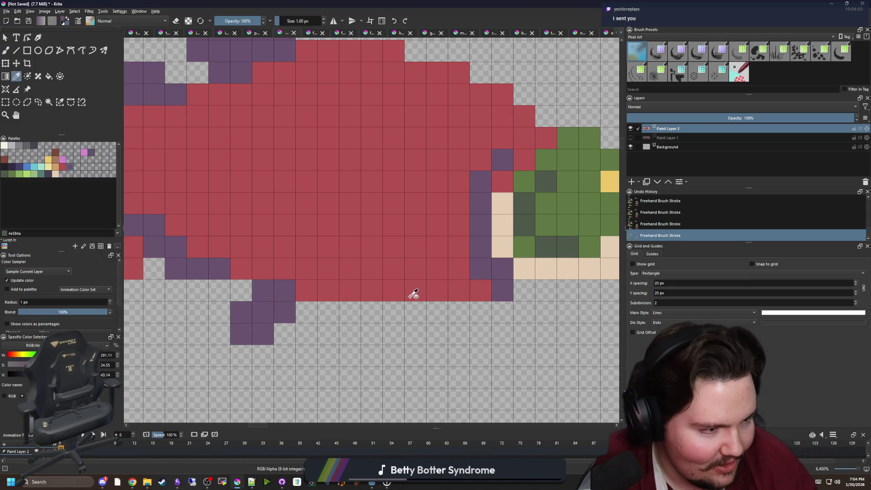
key(b)
drag(285, 312, 263, 335)
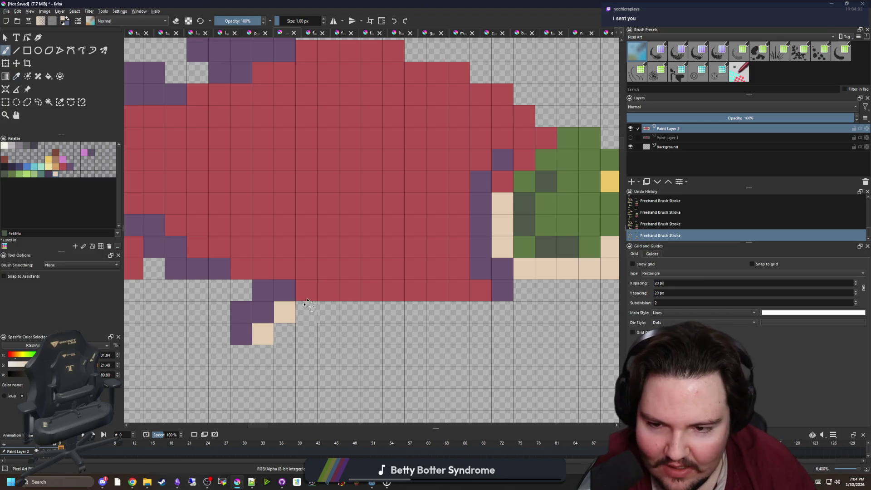
scroll(313, 272, down, 4)
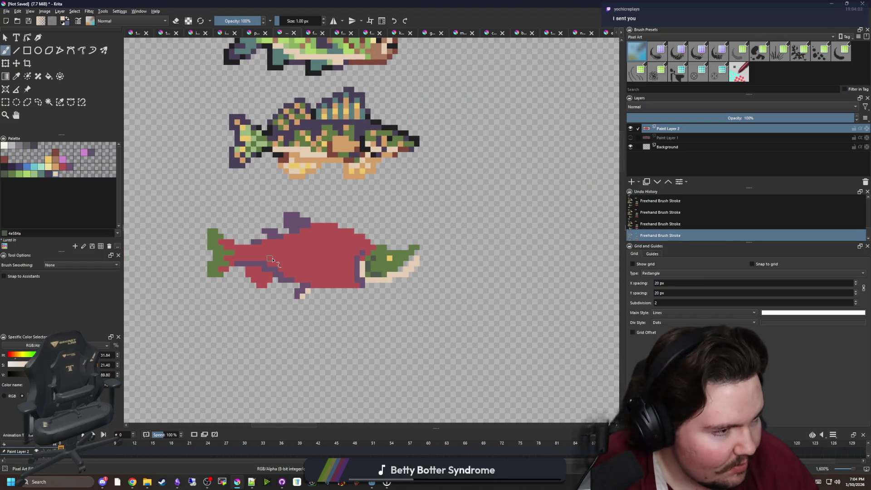
- Repaint three purple back pixels with the salmon's red, then select the tan d3a068 swatch
key(p)
scroll(272, 261, up, 4)
click(348, 269)
key(b)
drag(313, 215, 267, 215)
click(57, 168)
scroll(264, 278, down, 4)
scroll(264, 278, up, 4)
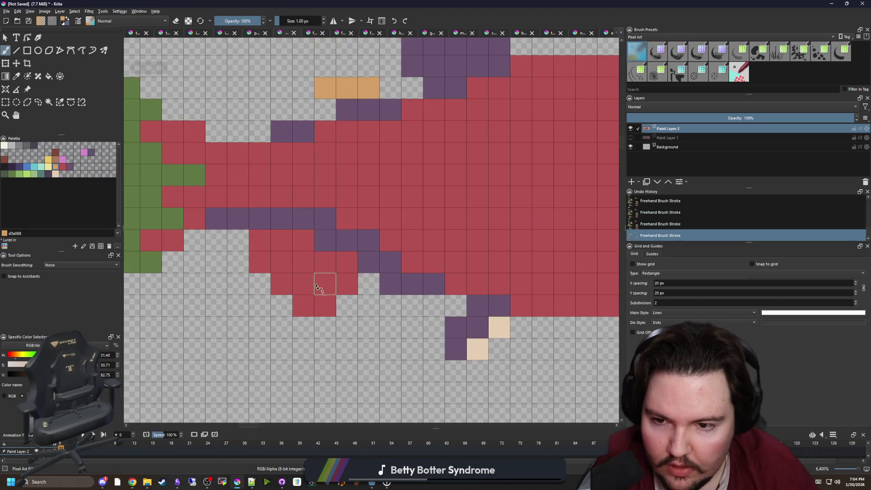
- Paint tan over the red pixels under the lower body near the tail
mouse_move(303, 306)
mouse_down()
mouse_move(295, 283)
mouse_move(325, 305)
mouse_up()
click(323, 289)
click(347, 262)
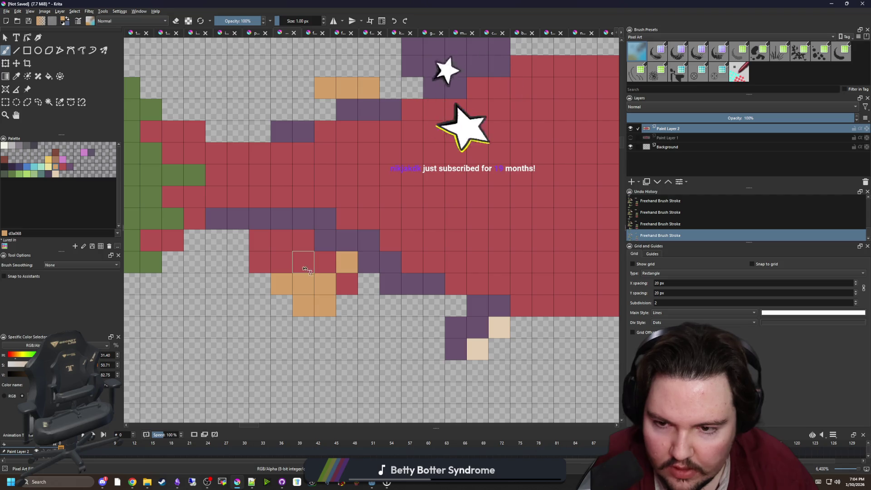
drag(281, 262, 259, 261)
scroll(232, 271, down, 5)
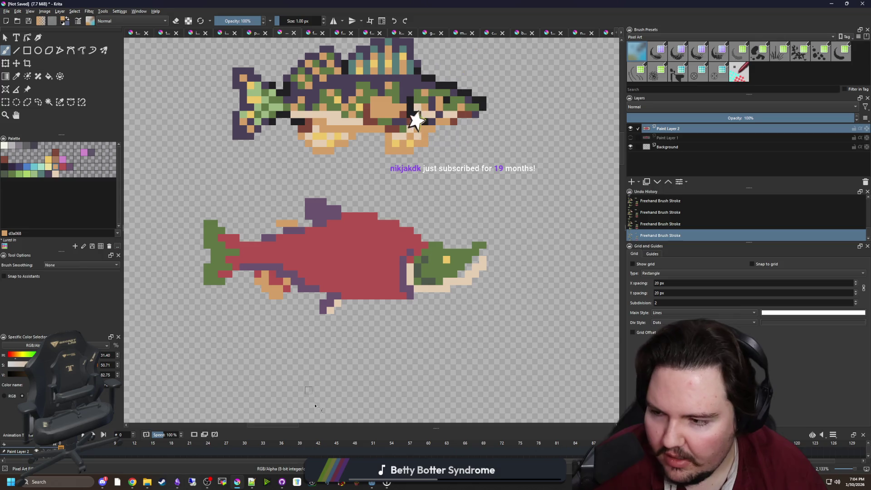
click(379, 486)
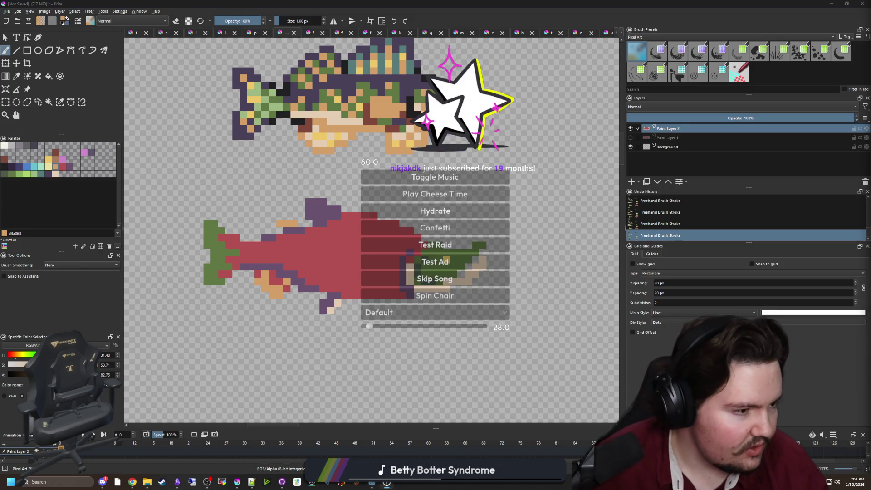
click(435, 228)
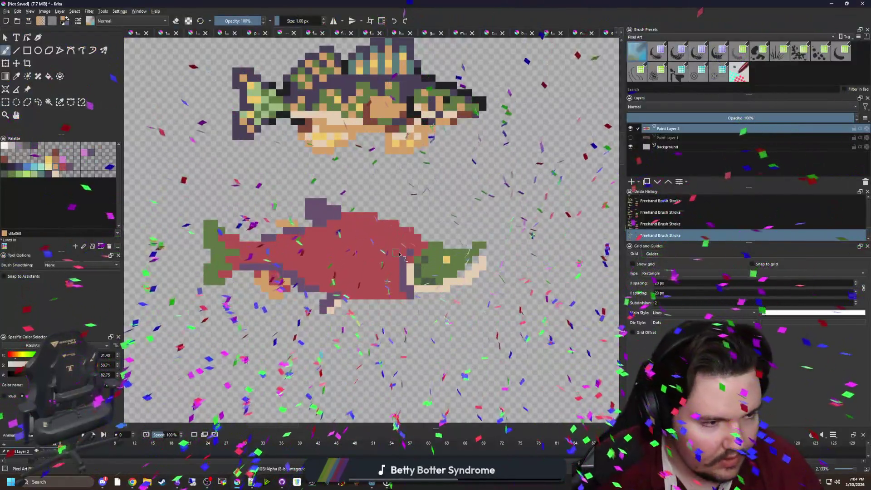
- Sample the dark green from the salmon's head and bring the tail back into view
scroll(463, 263, up, 3)
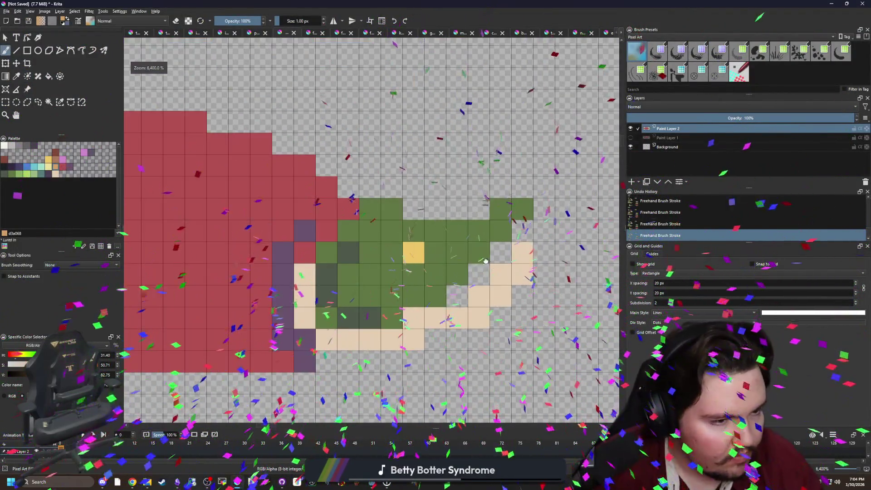
drag(487, 262, 426, 268)
key(p)
click(292, 313)
key(b)
scroll(389, 317, down, 3)
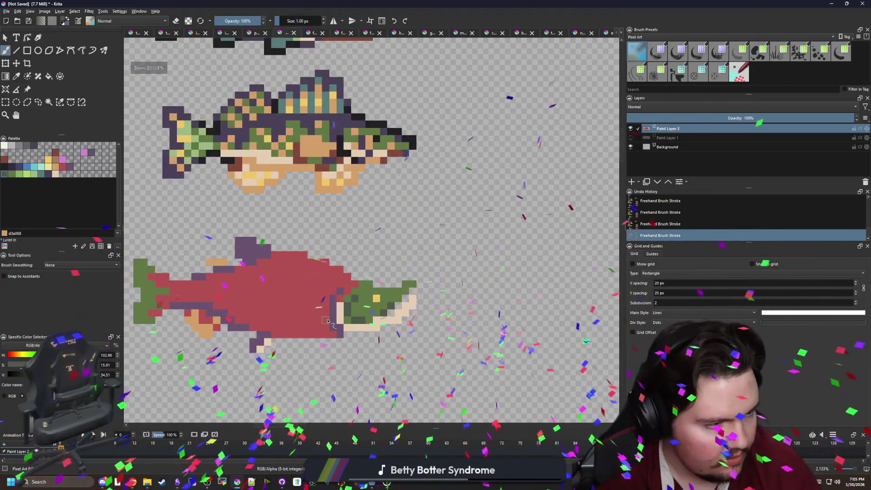
drag(328, 322, 405, 308)
scroll(380, 258, up, 1)
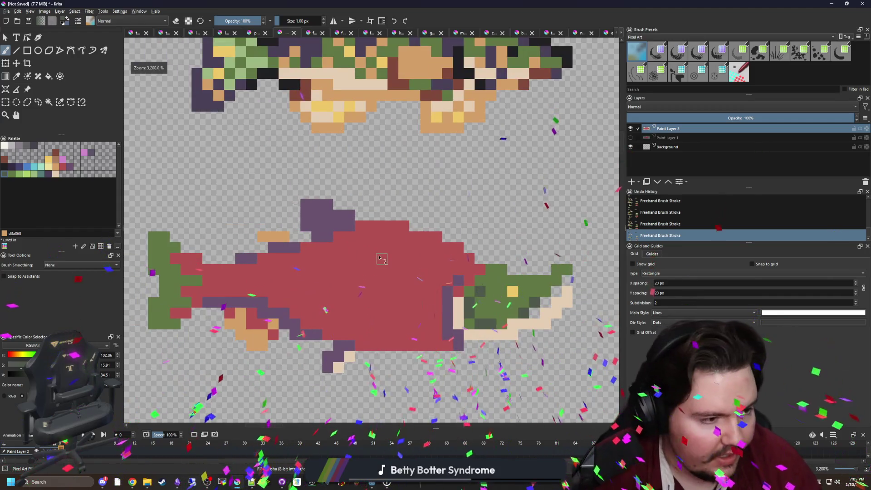
mouse_move(335, 303)
mouse_down()
mouse_move(315, 259)
mouse_move(409, 267)
mouse_up()
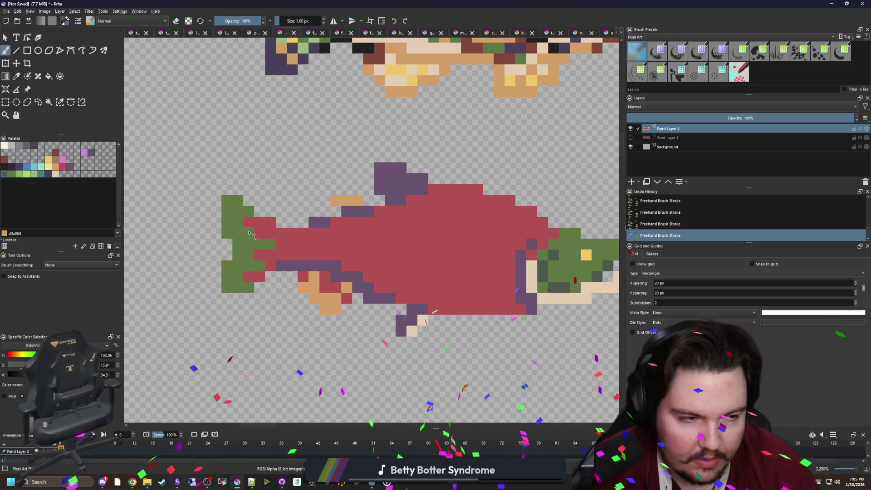
drag(246, 233, 208, 230)
scroll(216, 219, up, 1)
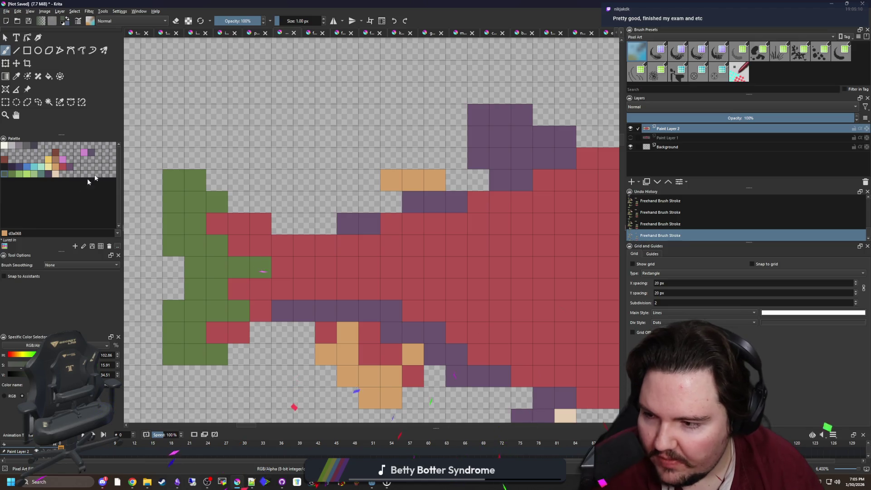
- Speckle seven tail cells with light green 8ab060
click(29, 176)
click(172, 202)
click(195, 223)
click(173, 354)
click(216, 310)
click(173, 311)
click(195, 311)
click(188, 337)
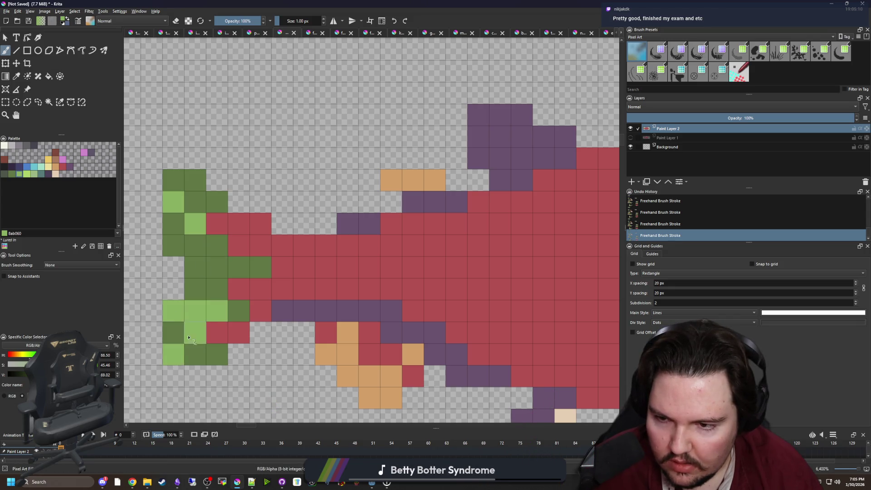
- Add six light-green highlight pixels on the salmon's head
scroll(271, 233, down, 5)
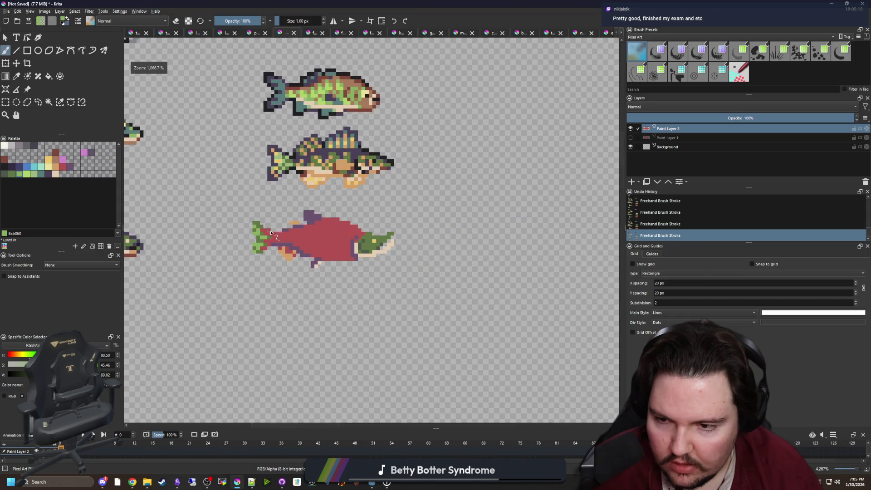
scroll(362, 235, up, 4)
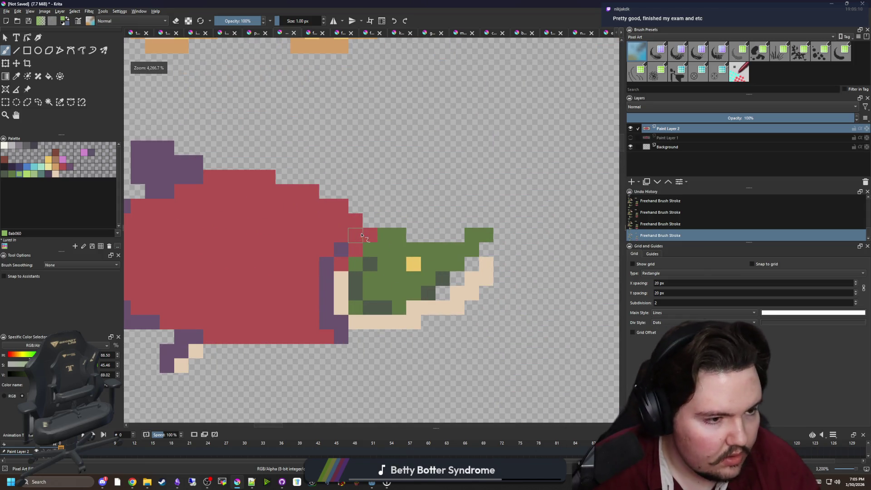
scroll(346, 279, up, 1)
click(396, 282)
click(374, 282)
click(396, 260)
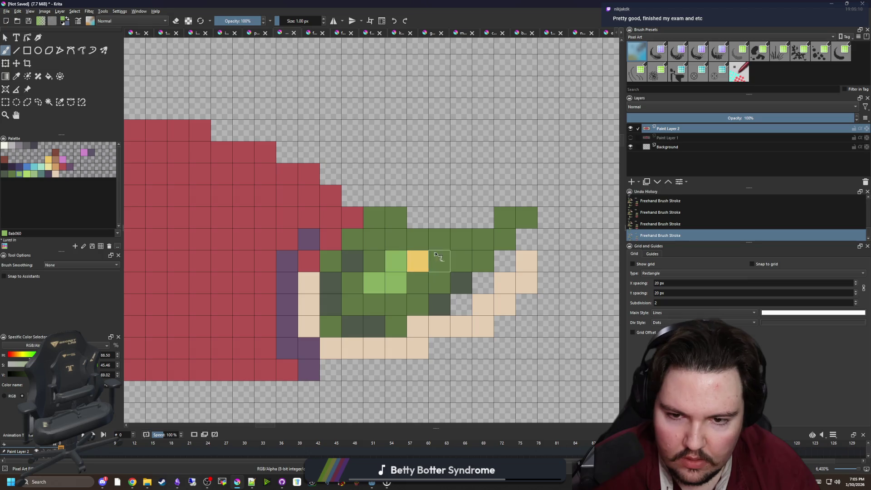
click(439, 261)
click(440, 239)
click(453, 244)
- Repaint four head cells around the yellow eye back to dark green
scroll(392, 269, down, 4)
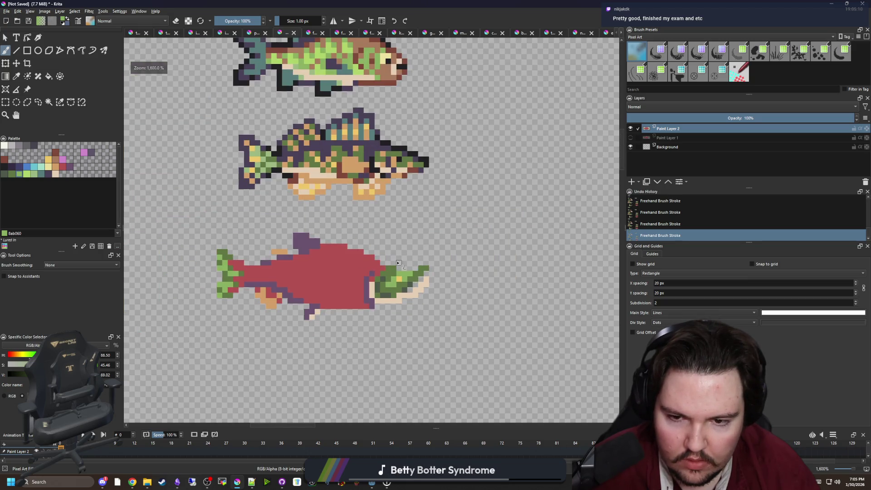
scroll(399, 263, up, 3)
scroll(415, 285, up, 1)
ctrl+click(389, 306)
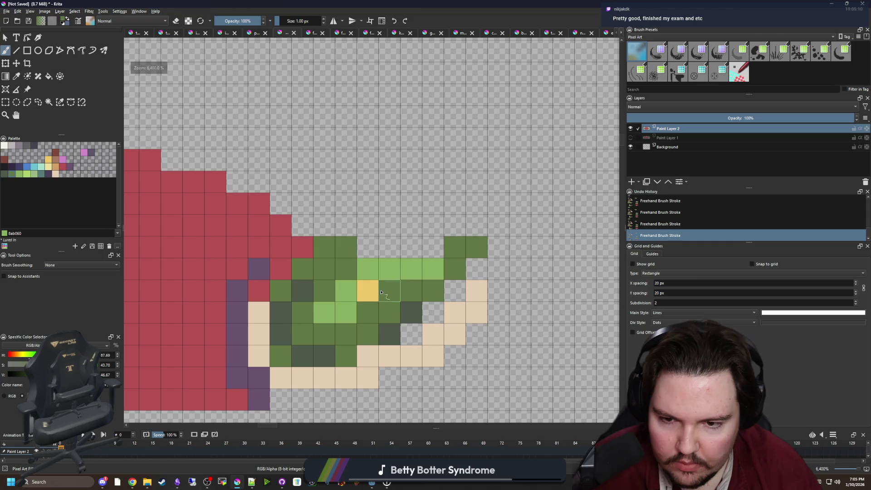
click(388, 290)
click(346, 290)
click(389, 268)
click(346, 312)
scroll(346, 312, down, 4)
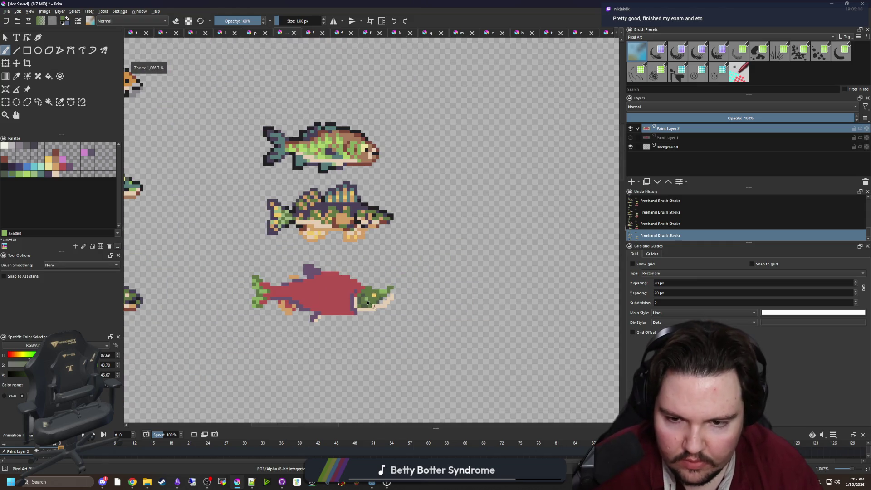
scroll(362, 293, up, 4)
- Touch up the head with one more light-green cell and three dark-green cells
ctrl+click(362, 292)
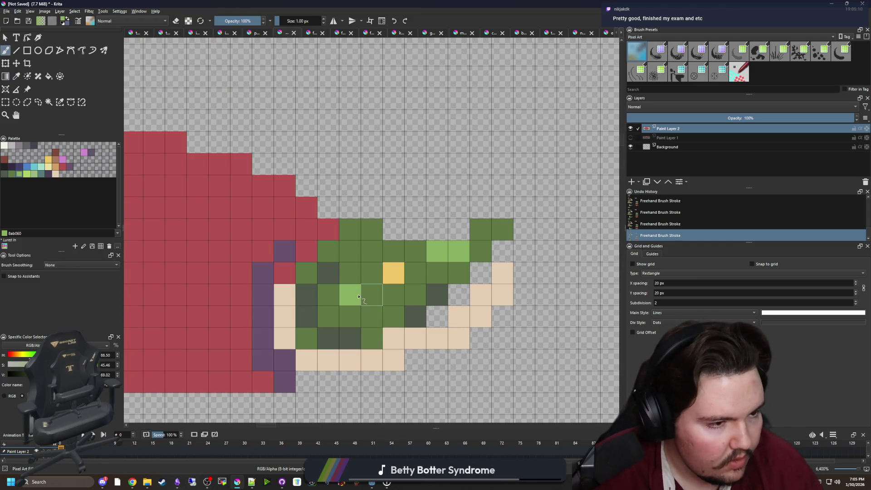
click(351, 274)
ctrl+click(437, 294)
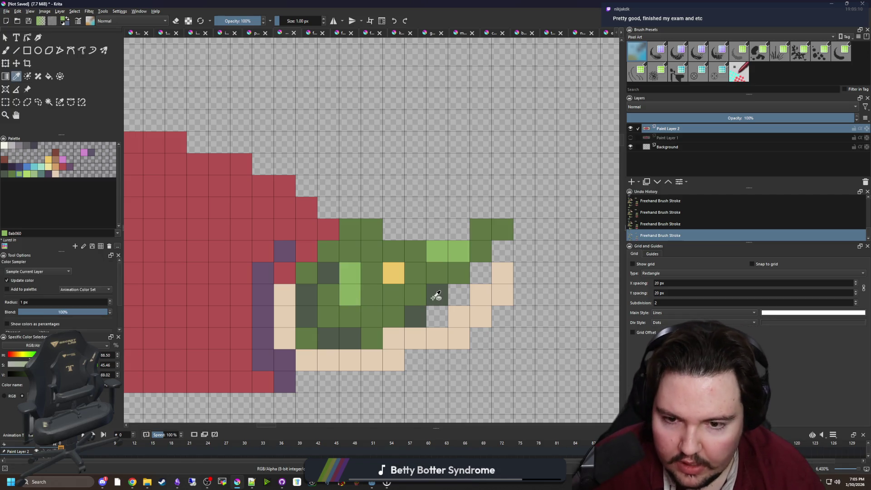
drag(393, 250, 372, 229)
click(370, 246)
scroll(380, 222, down, 5)
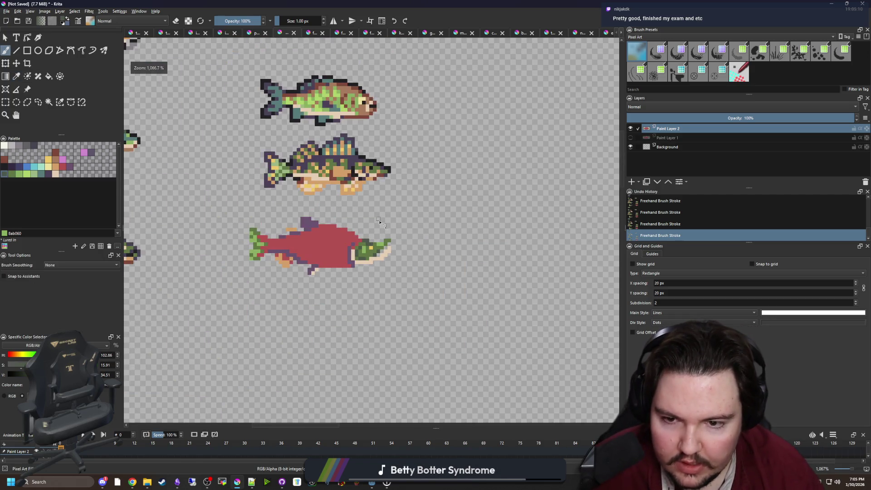
- Sample the fish's purple and paint a stripe along the salmon's middle
scroll(387, 241, up, 5)
scroll(399, 245, down, 5)
scroll(321, 276, up, 3)
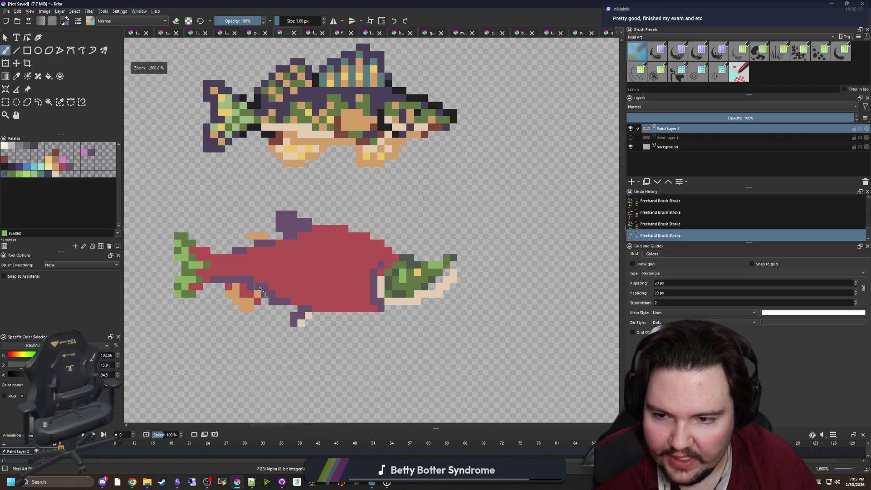
scroll(335, 278, up, 1)
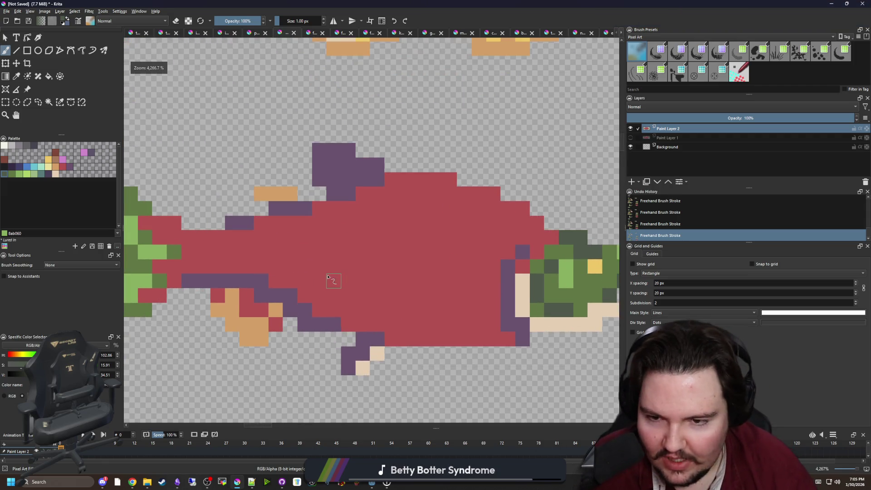
ctrl+click(509, 281)
drag(461, 282, 482, 247)
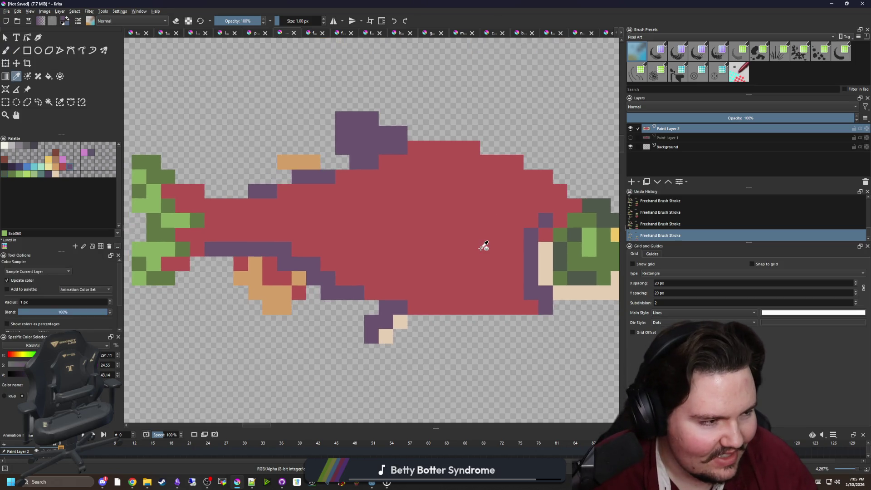
drag(211, 224, 529, 235)
- Restore two stripe pixels to the salmon's red body colour
scroll(308, 223, down, 2)
scroll(307, 222, down, 5)
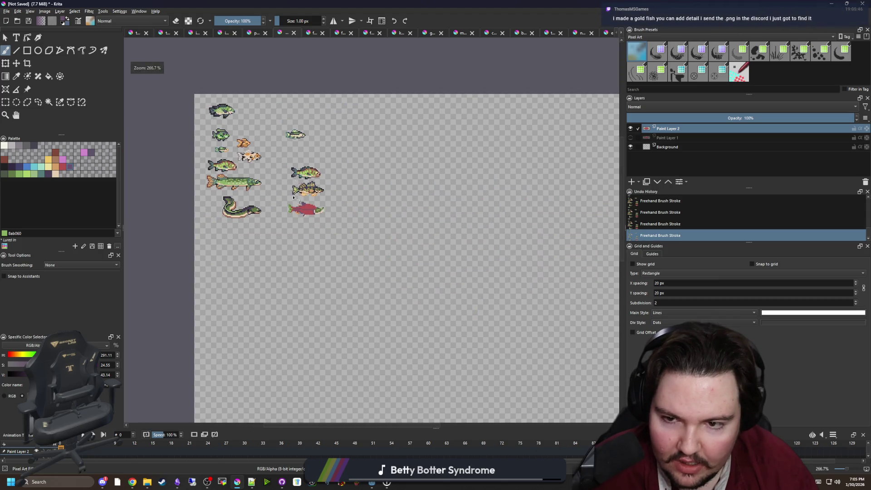
scroll(296, 194, up, 8)
ctrl+click(385, 238)
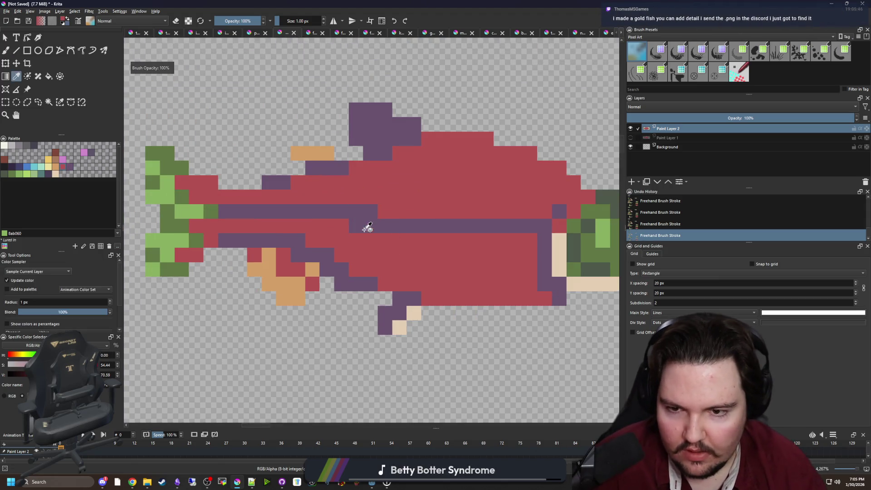
drag(368, 227, 356, 227)
- Paint a tan band across the salmon's upper body
scroll(358, 231, down, 5)
scroll(326, 254, up, 6)
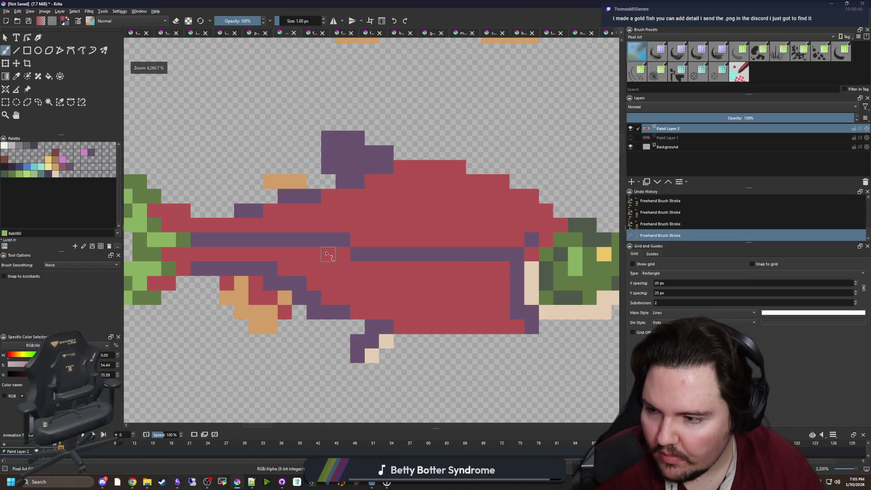
scroll(394, 259, down, 1)
scroll(384, 261, up, 1)
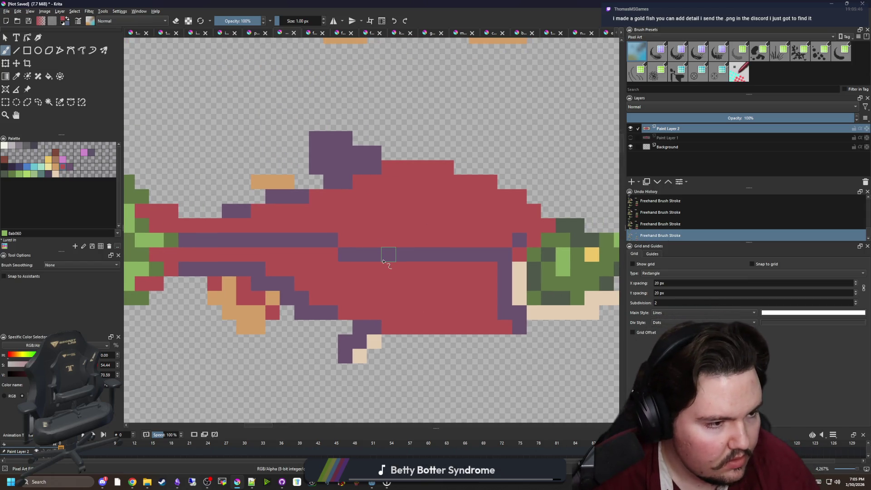
drag(382, 261, 343, 281)
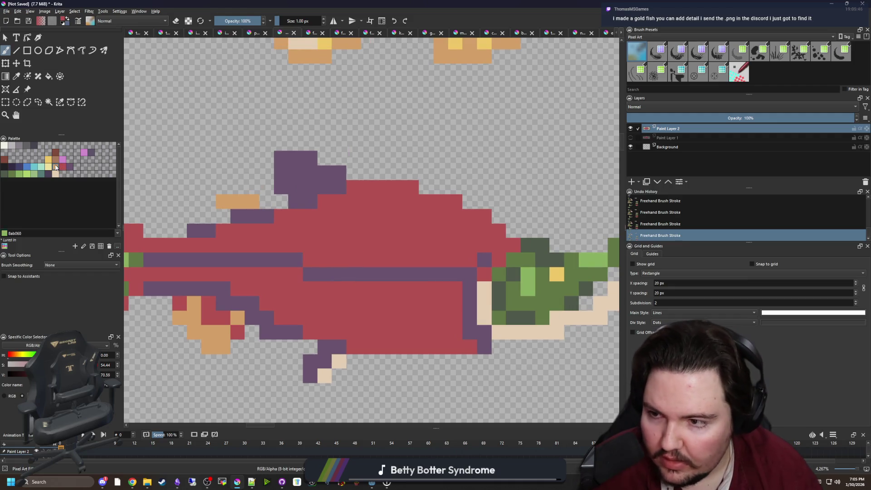
mouse_move(472, 245)
mouse_down()
mouse_move(437, 229)
mouse_move(338, 215)
mouse_move(279, 224)
mouse_move(373, 226)
mouse_move(380, 209)
mouse_up()
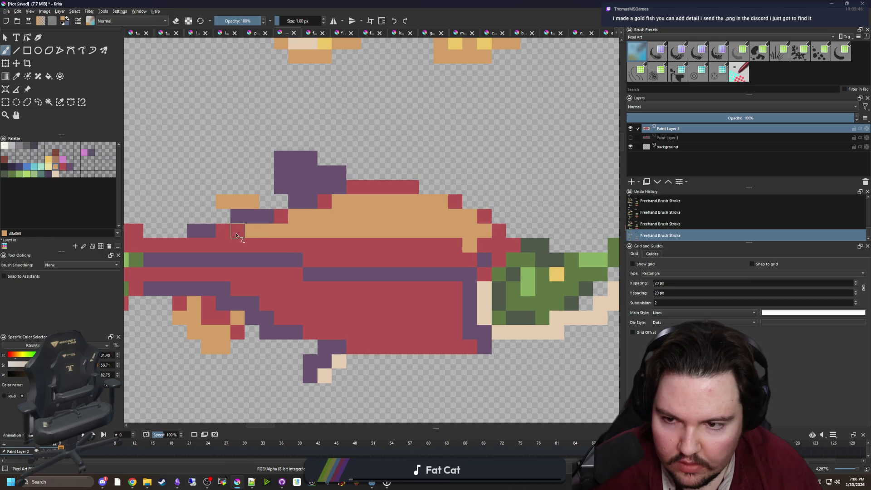
- Extend the tan band along the back and repaint its end pixel red
mouse_move(251, 233)
mouse_down()
mouse_move(279, 245)
mouse_move(190, 245)
mouse_up()
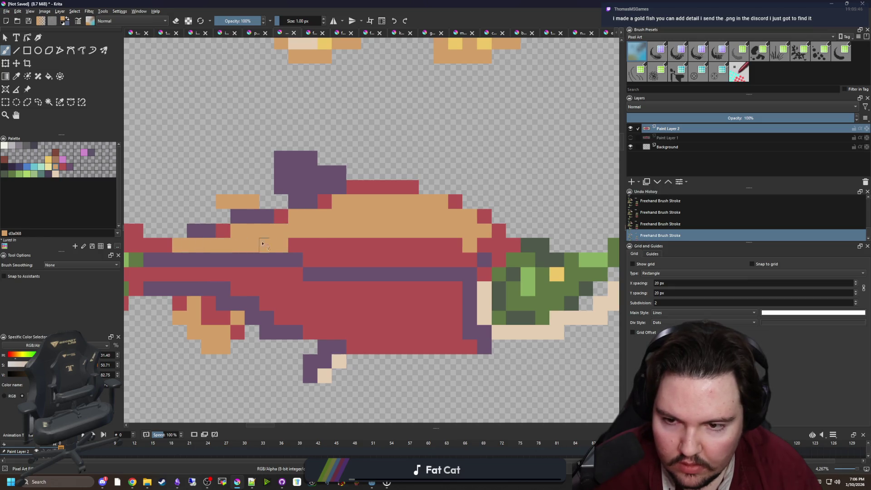
ctrl+click(297, 246)
click(280, 244)
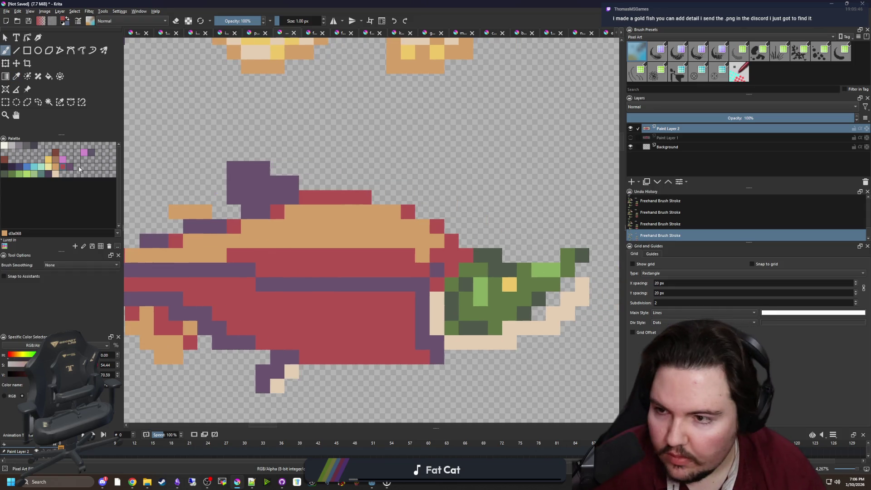
- Paint cream highlight pixels on the tan band near the head
click(55, 173)
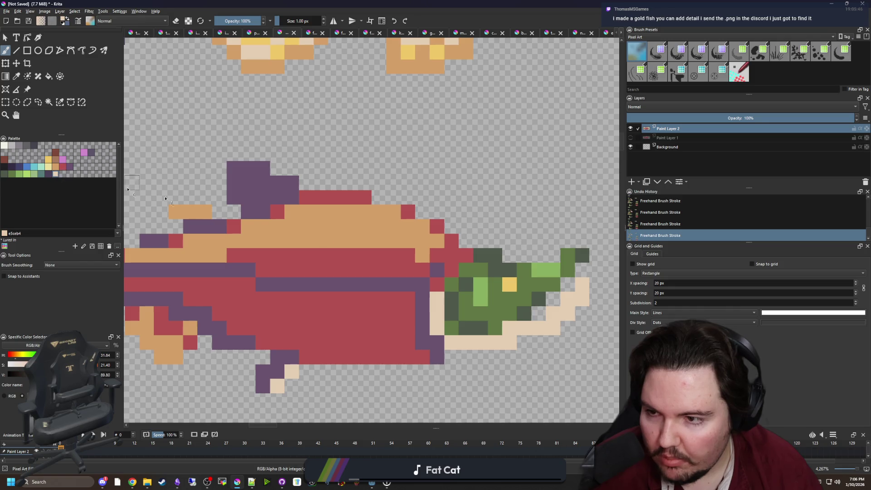
scroll(432, 254, up, 1)
mouse_move(420, 234)
mouse_down()
mouse_move(354, 215)
mouse_move(335, 229)
mouse_up()
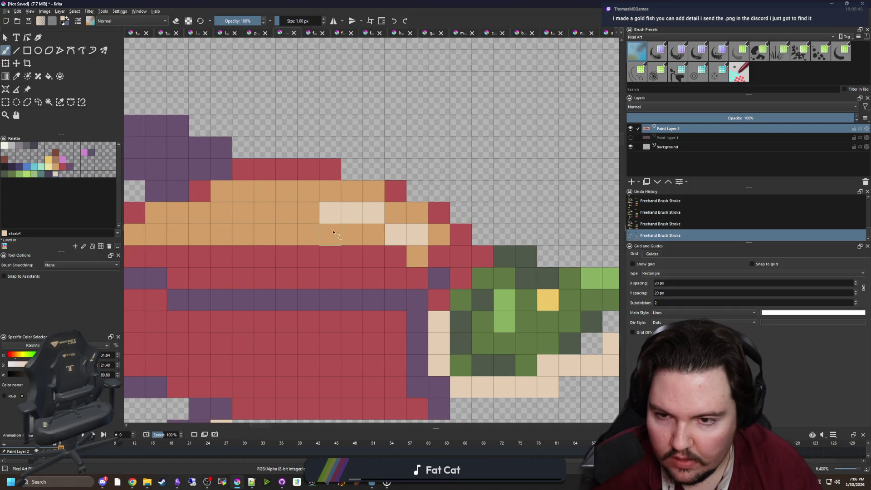
scroll(317, 213, down, 6)
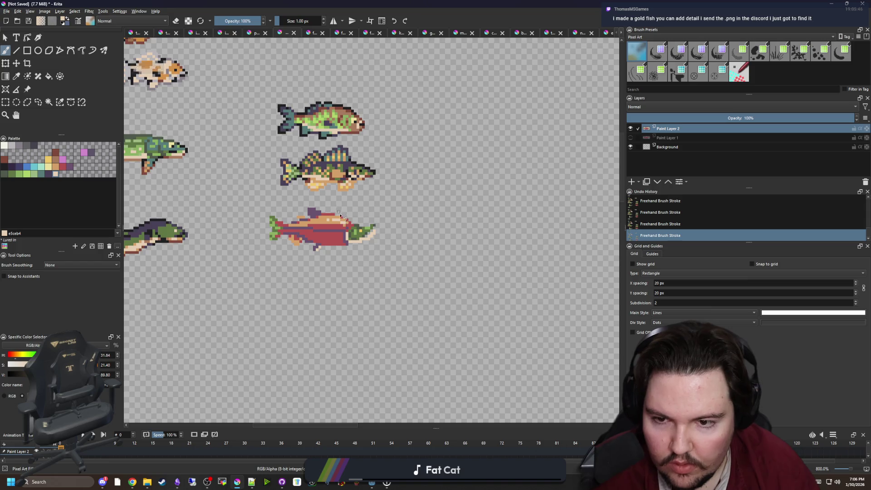
scroll(341, 215, up, 6)
key(ctrl+z)
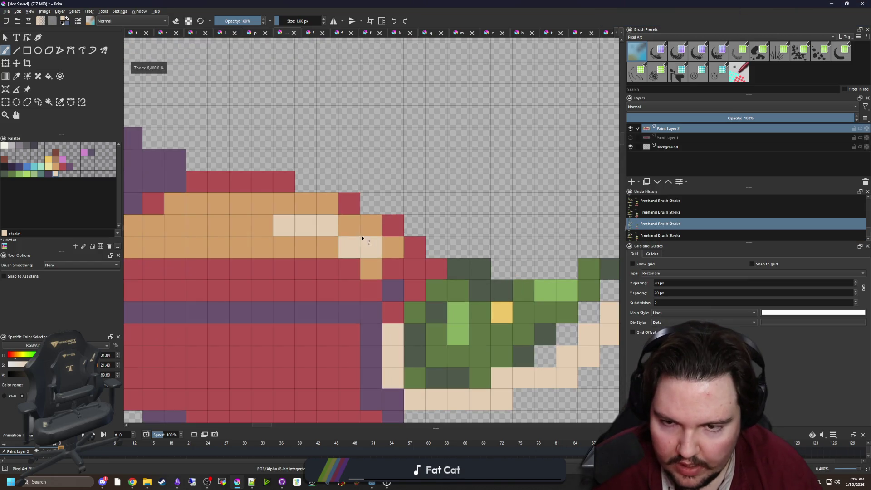
key(ctrl+shift+z)
scroll(356, 245, down, 6)
scroll(345, 243, down, 2)
scroll(343, 241, up, 2)
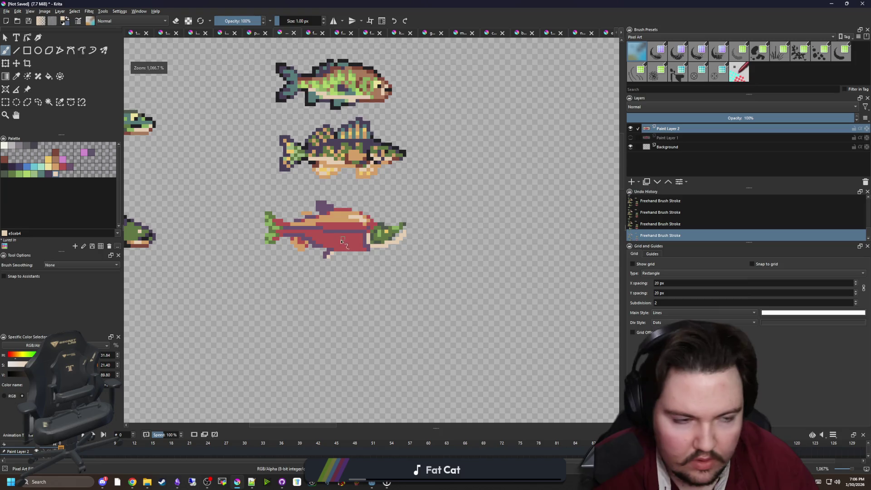
scroll(343, 240, up, 3)
- Paint purple over the lower red belly rows, undoing the last stroke
ctrl+click(395, 224)
scroll(499, 255, up, 2)
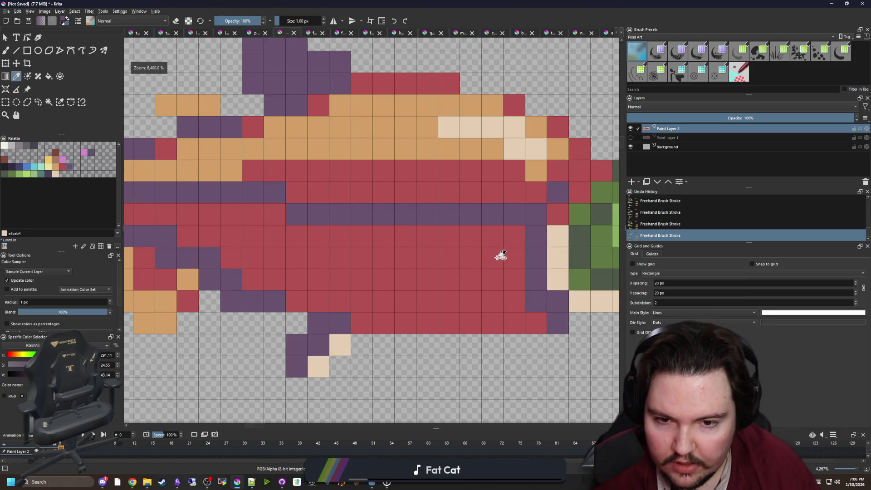
mouse_move(515, 278)
mouse_down()
mouse_move(312, 278)
mouse_move(229, 233)
mouse_move(230, 213)
mouse_move(467, 278)
mouse_move(252, 235)
mouse_move(274, 210)
mouse_move(473, 239)
mouse_move(340, 252)
mouse_up()
key(ctrl+z)
scroll(340, 253, down, 6)
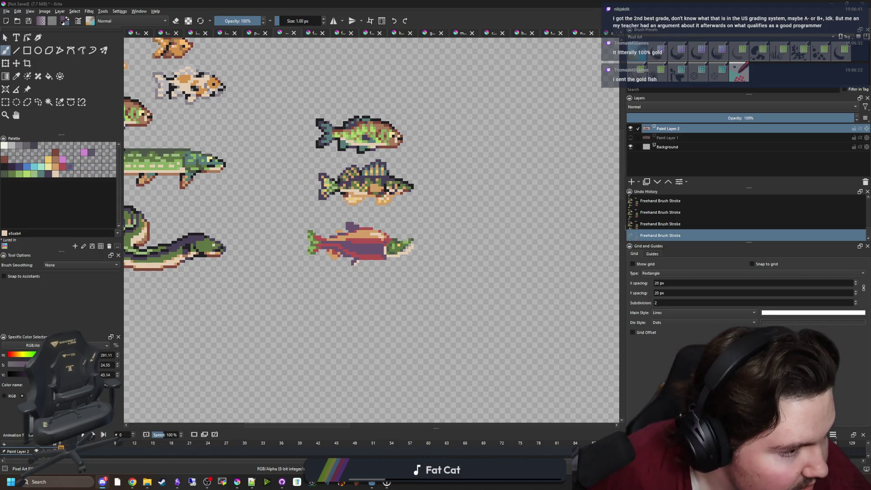
scroll(227, 188, down, 3)
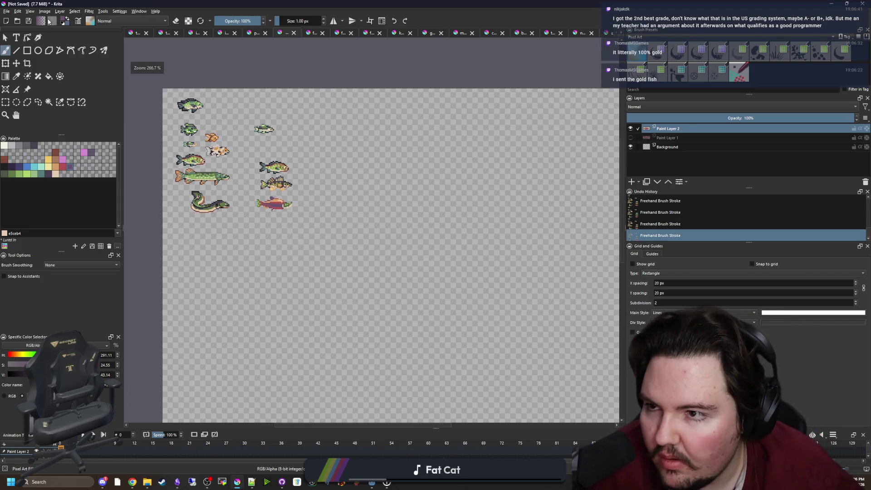
- Free-transform the yellow goldfish with Ctrl+T and move it up beside the other fish
key(ctrl+t)
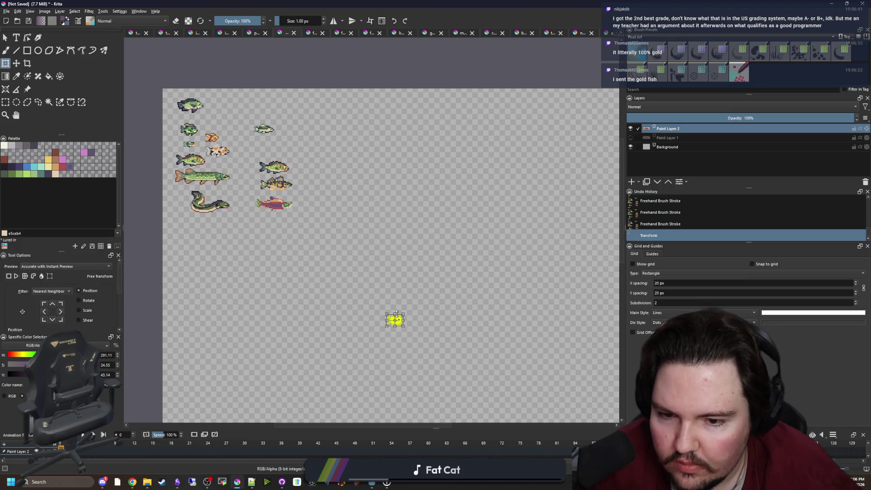
scroll(394, 318, up, 8)
drag(186, 132, 357, 224)
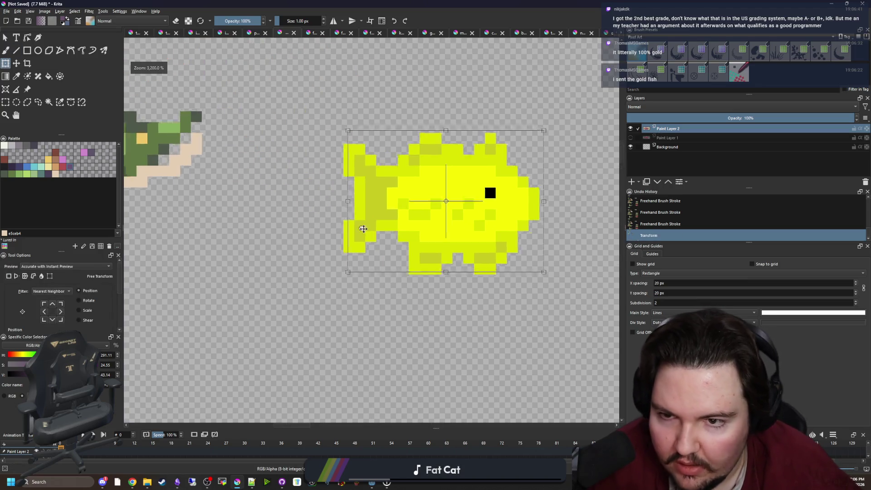
scroll(357, 225, down, 2)
scroll(494, 316, down, 4)
mouse_move(458, 279)
mouse_down()
mouse_move(355, 215)
mouse_move(264, 128)
mouse_move(289, 103)
mouse_move(314, 172)
mouse_up()
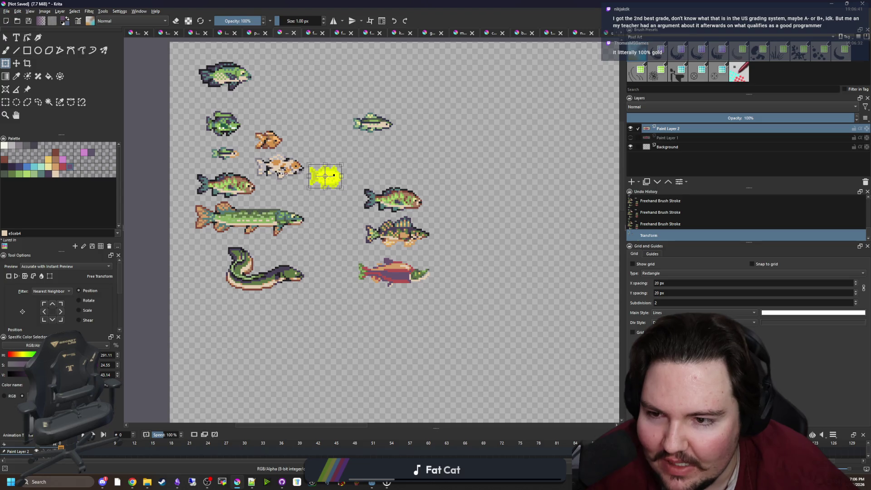
- Adjust the goldfish's position to sit right of the perch and salmon column
scroll(293, 171, up, 3)
scroll(413, 248, down, 2)
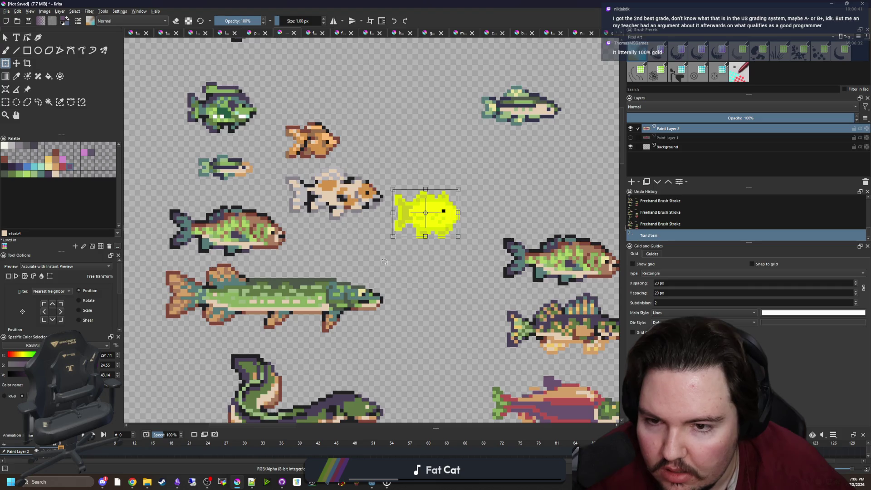
scroll(384, 262, up, 3)
scroll(317, 204, down, 4)
scroll(266, 200, up, 1)
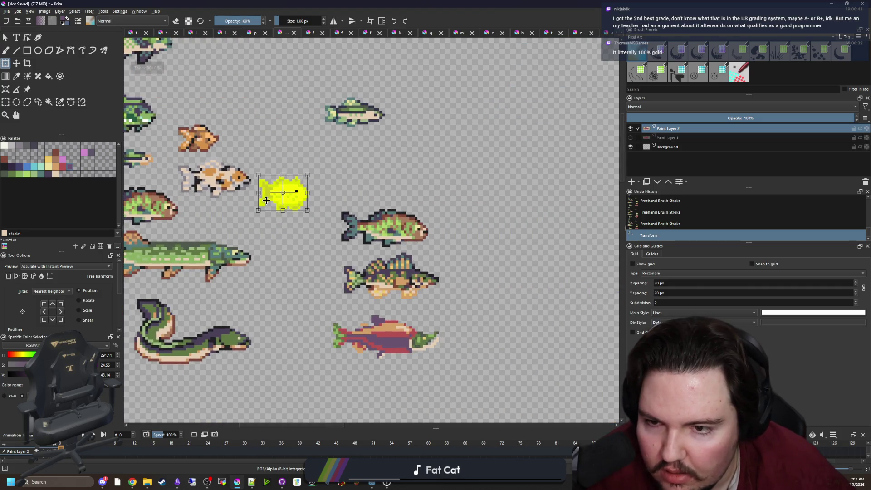
drag(267, 200, 431, 178)
scroll(475, 186, up, 1)
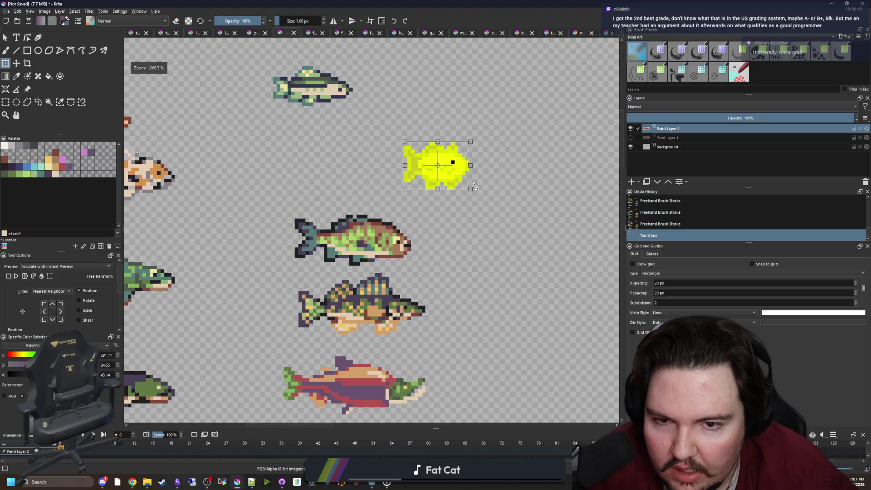
scroll(475, 186, up, 1)
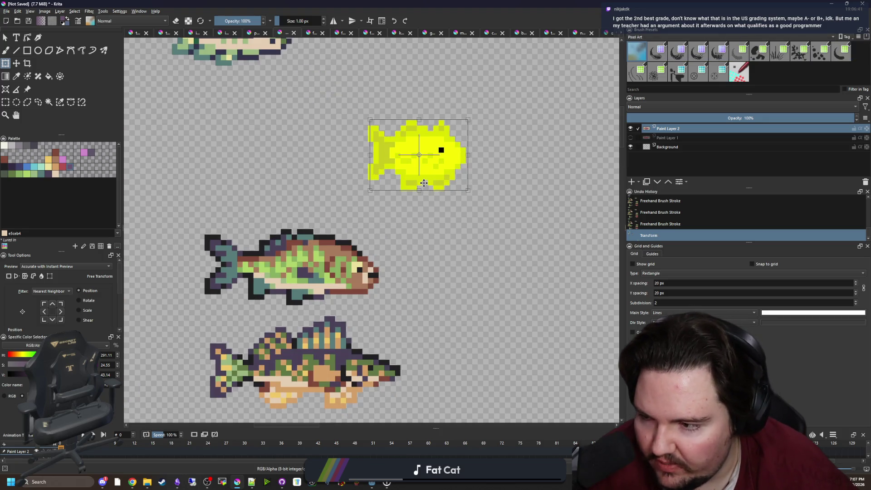
scroll(333, 197, down, 2)
mouse_move(363, 188)
mouse_down()
mouse_move(413, 226)
mouse_move(415, 220)
mouse_up()
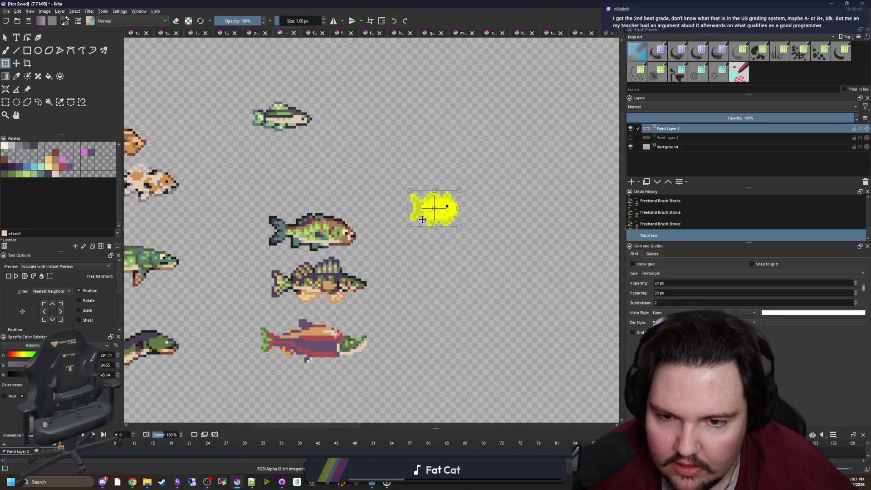
scroll(436, 213, down, 1)
scroll(437, 213, up, 1)
scroll(436, 214, down, 1)
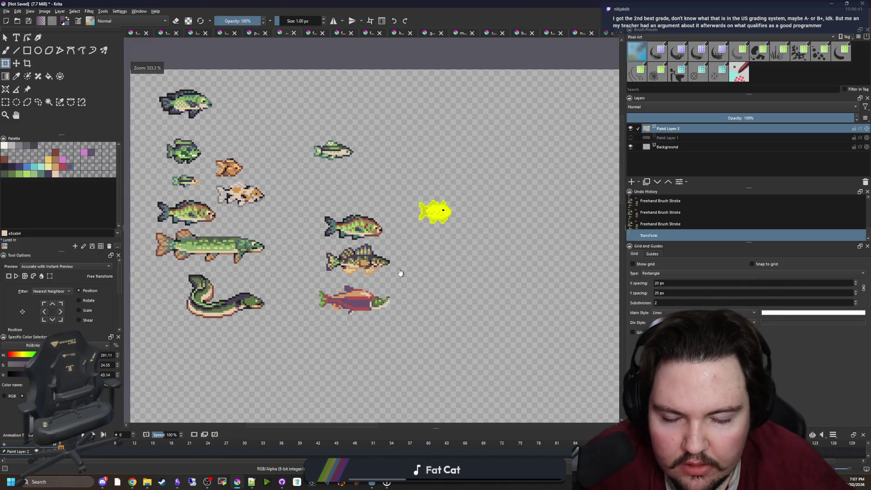
scroll(442, 191, up, 1)
scroll(448, 172, up, 1)
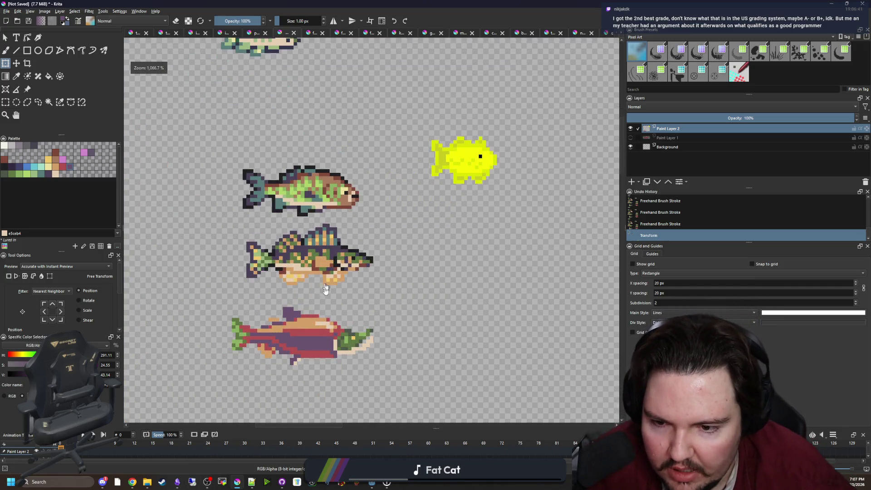
scroll(311, 342, up, 4)
- Sample the salmon's red and start a red checker pattern across the tan back
key(b)
scroll(334, 272, up, 1)
ctrl+click(356, 263)
click(336, 249)
click(327, 237)
click(312, 252)
click(297, 237)
click(283, 251)
- Continue the red checker pattern along the back up to the head
click(356, 237)
click(370, 252)
click(342, 223)
click(312, 223)
click(375, 224)
click(399, 223)
click(399, 251)
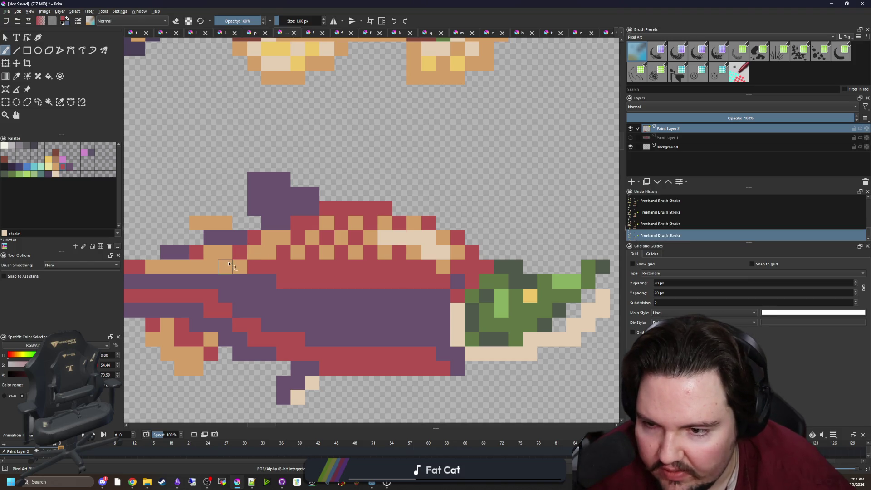
- Pick near-black 212123 and try an outline stroke under the head, then undo it
scroll(278, 250, down, 6)
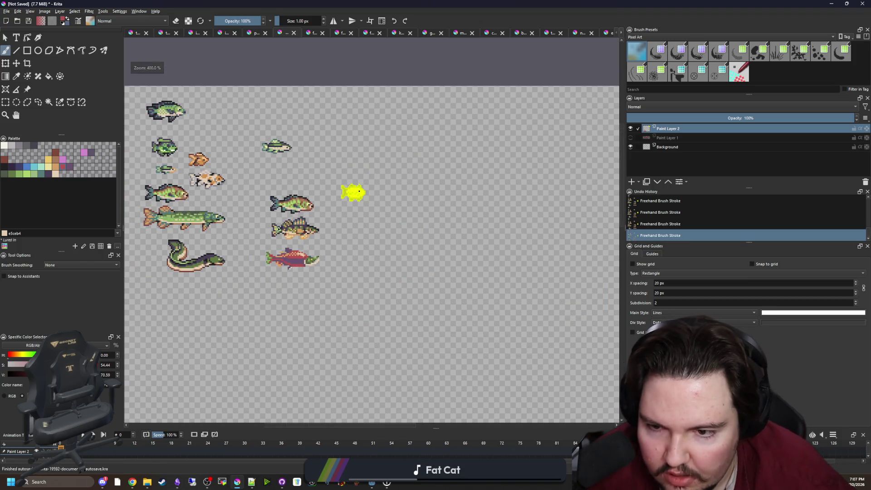
scroll(283, 263, up, 5)
scroll(335, 262, up, 3)
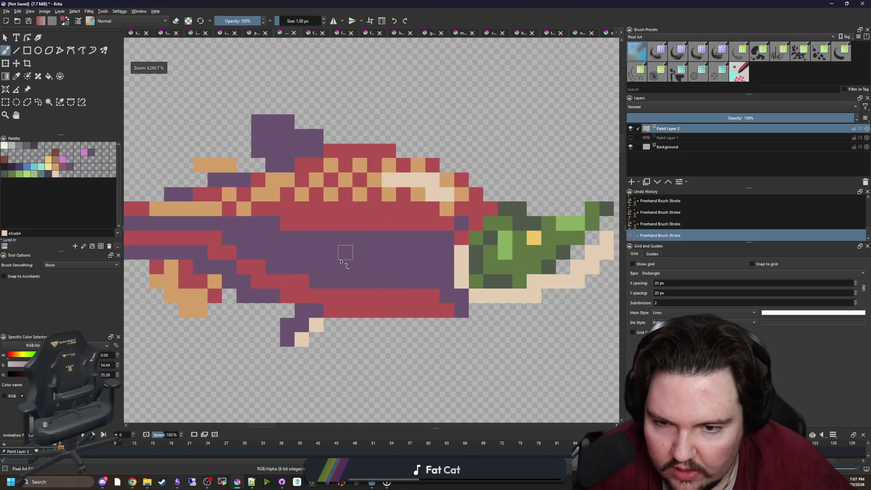
click(5, 168)
mouse_move(462, 310)
mouse_down()
mouse_move(447, 267)
mouse_move(522, 311)
mouse_move(378, 319)
mouse_move(424, 305)
mouse_move(474, 259)
mouse_move(447, 252)
mouse_move(419, 275)
mouse_move(474, 216)
mouse_move(451, 204)
mouse_move(397, 217)
mouse_move(362, 200)
mouse_move(352, 206)
mouse_move(469, 233)
mouse_move(435, 200)
mouse_move(370, 185)
mouse_move(363, 172)
mouse_move(375, 181)
mouse_move(217, 142)
mouse_move(216, 181)
mouse_move(232, 202)
mouse_up()
key(ctrl+z)
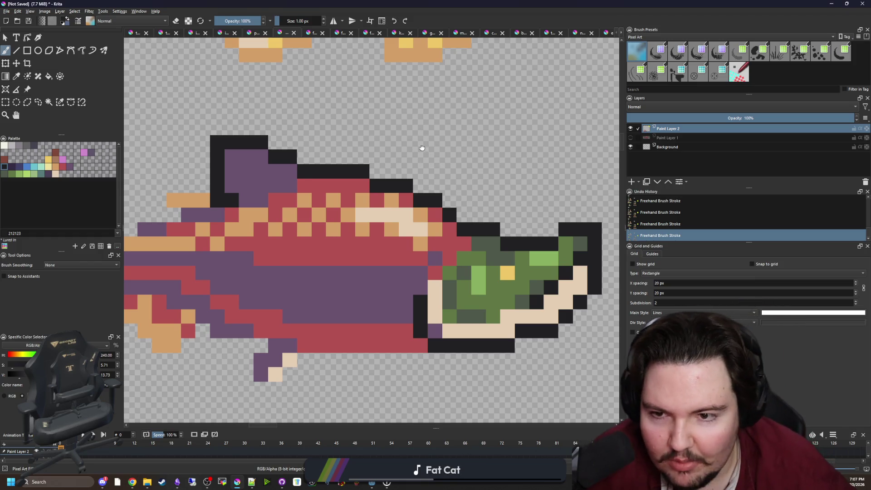
- Sample the fish's tan colour and test a tan pixel on the dorsal fin, then undo it
scroll(410, 179, left, 3)
ctrl+click(428, 182)
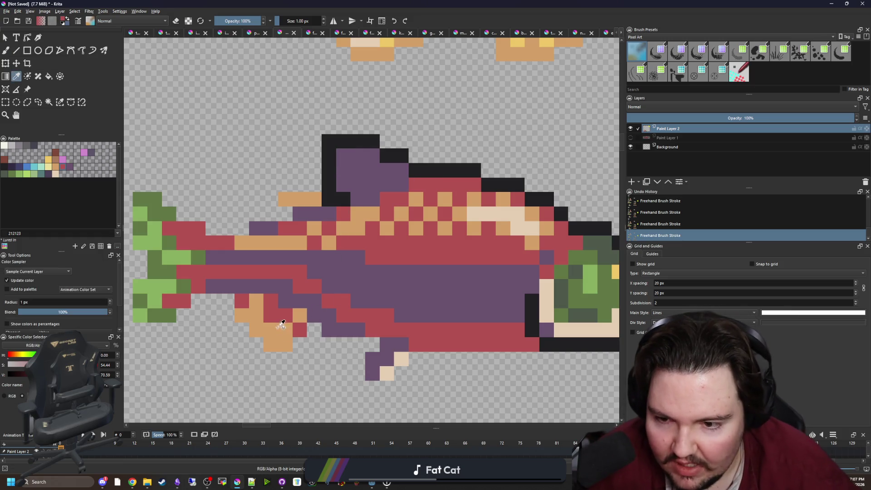
ctrl+click(279, 325)
click(386, 170)
scroll(376, 163, down, 1)
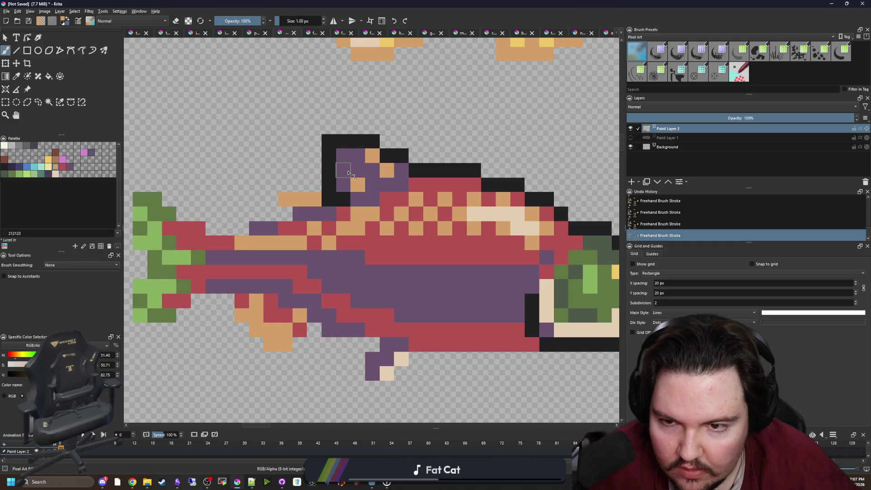
scroll(345, 172, down, 5)
scroll(340, 164, up, 6)
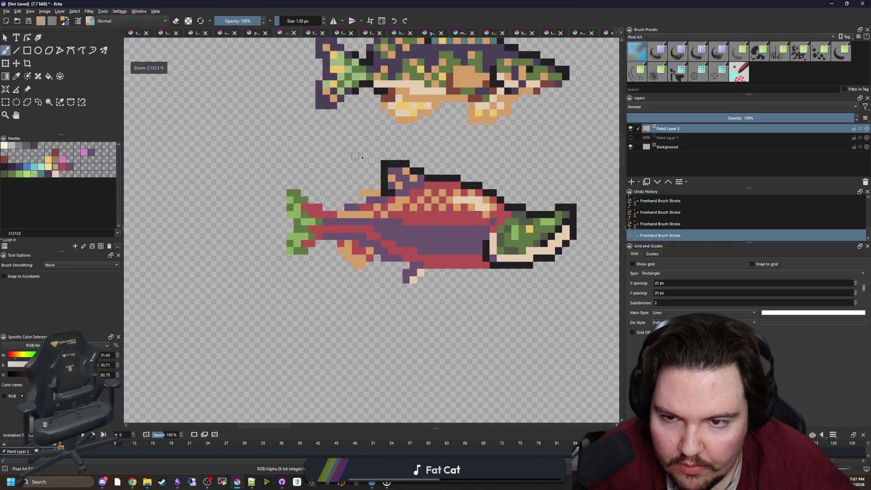
scroll(396, 176, up, 2)
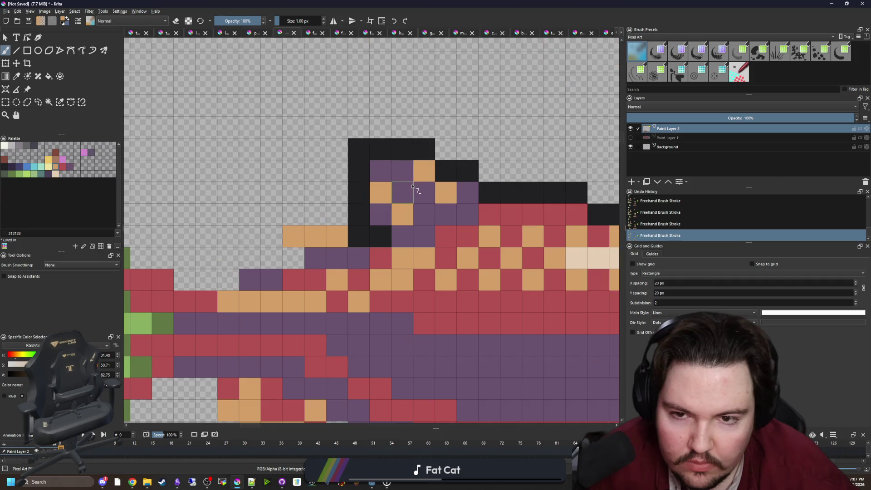
key(ctrl+z)
key(ctrl+z)
key(ctrl+z)
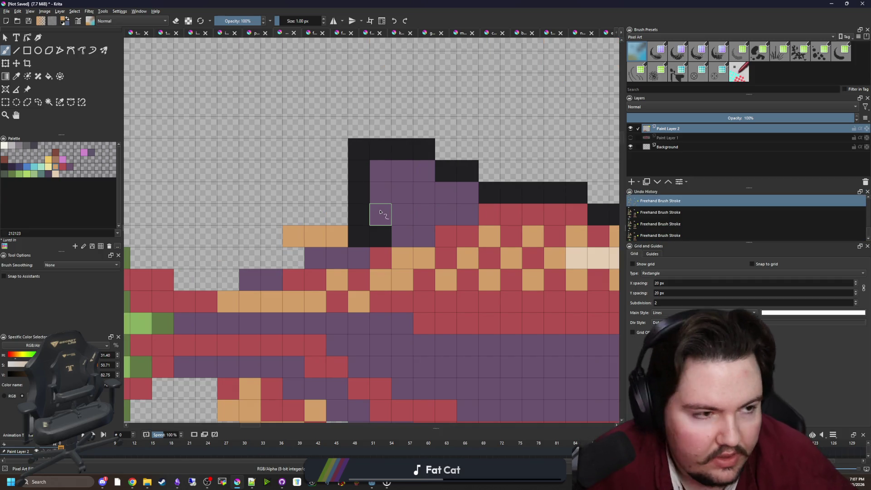
- Paint tan checks across the purple dorsal fin
click(380, 214)
click(380, 171)
click(402, 170)
click(424, 192)
click(402, 214)
drag(446, 212, 424, 214)
- Outline the area beside the fin, the tail's lower-left edge and the lower fin in black
scroll(426, 213, down, 8)
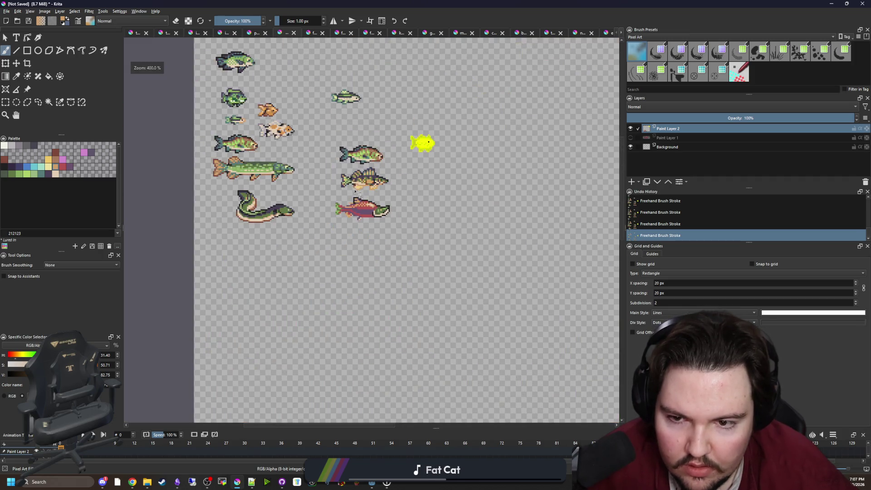
scroll(339, 219, up, 5)
scroll(340, 219, up, 1)
ctrl+click(418, 229)
mouse_move(353, 265)
mouse_down()
mouse_move(417, 229)
mouse_move(366, 220)
mouse_move(368, 247)
mouse_move(290, 249)
mouse_move(217, 217)
mouse_move(245, 365)
mouse_move(312, 336)
mouse_move(351, 381)
mouse_move(390, 395)
mouse_move(404, 372)
mouse_move(210, 272)
mouse_move(311, 280)
mouse_up()
click(307, 337)
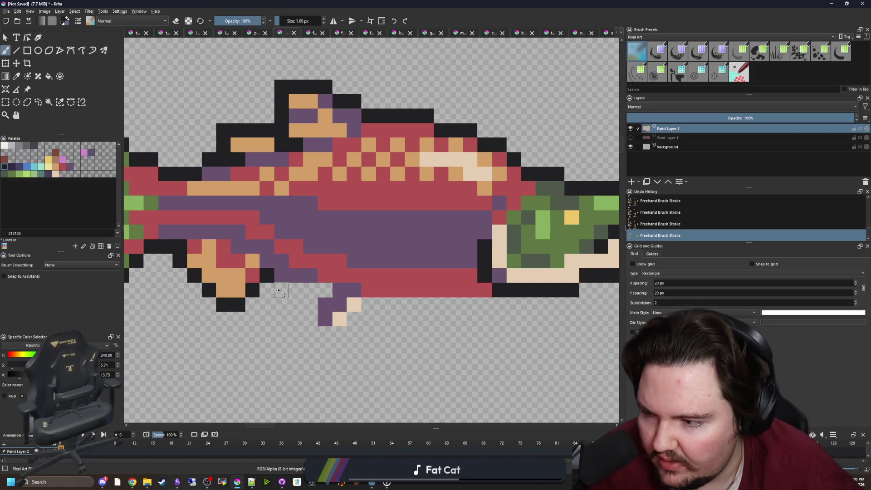
mouse_move(277, 289)
mouse_down()
mouse_move(323, 288)
mouse_move(307, 301)
mouse_move(310, 319)
mouse_move(347, 320)
mouse_move(370, 305)
mouse_move(275, 308)
mouse_move(318, 296)
mouse_move(379, 296)
mouse_up()
click(311, 333)
scroll(421, 297, down, 4)
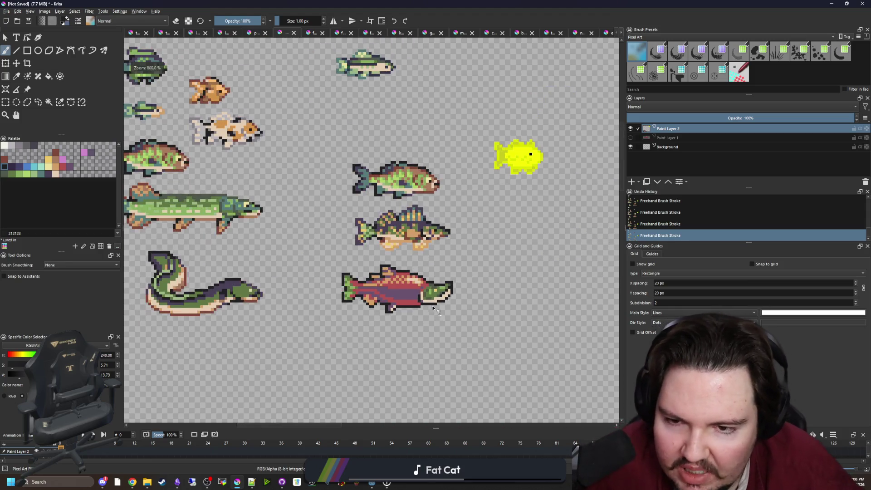
scroll(422, 297, up, 4)
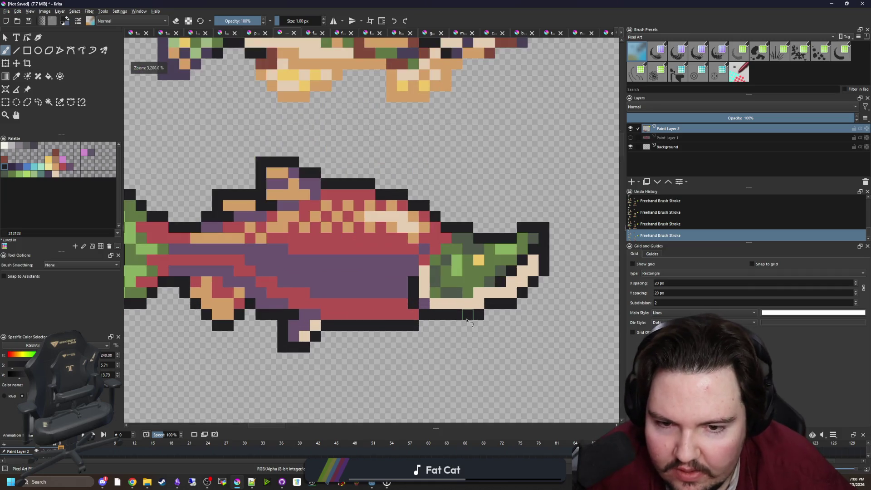
- Paint dark blue 43436a belly cells beside the head, briefly trying darker 352b42
key(p)
scroll(425, 291, up, 2)
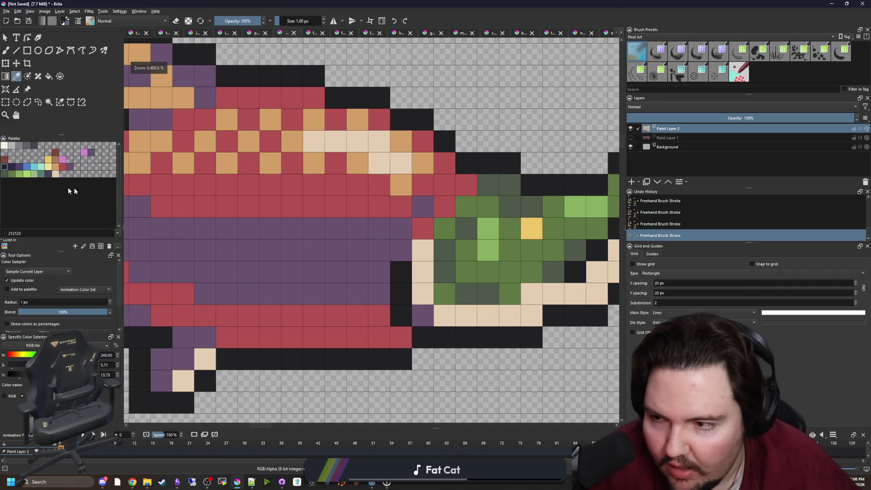
click(12, 167)
key(b)
mouse_move(400, 250)
mouse_down()
mouse_move(400, 271)
mouse_move(401, 249)
mouse_up()
click(18, 167)
scroll(405, 275, down, 4)
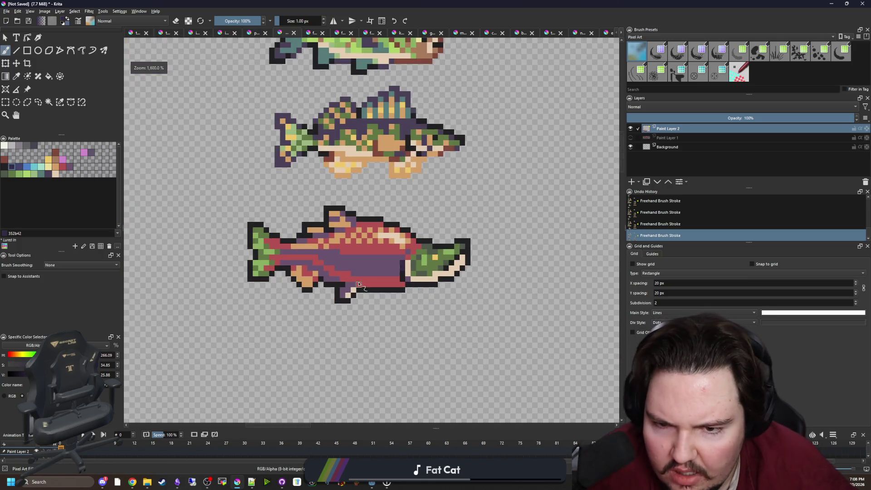
scroll(405, 274, up, 2)
ctrl+click(396, 261)
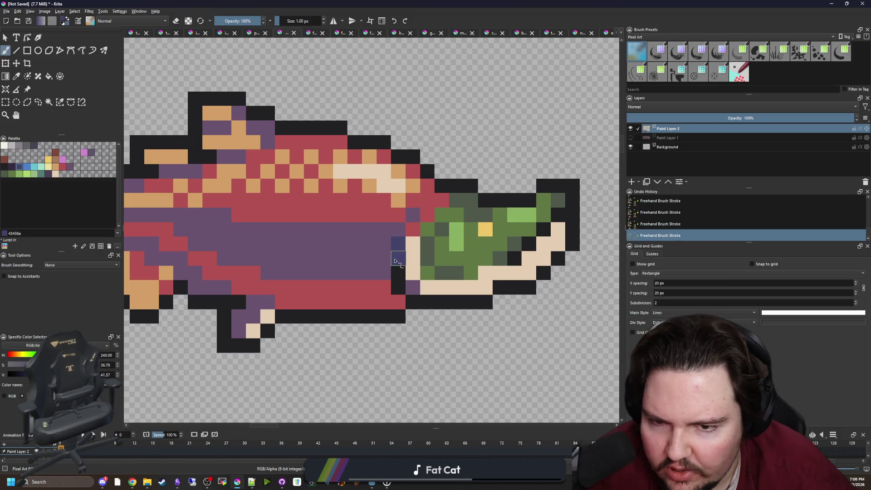
scroll(390, 290, down, 3)
scroll(376, 292, up, 5)
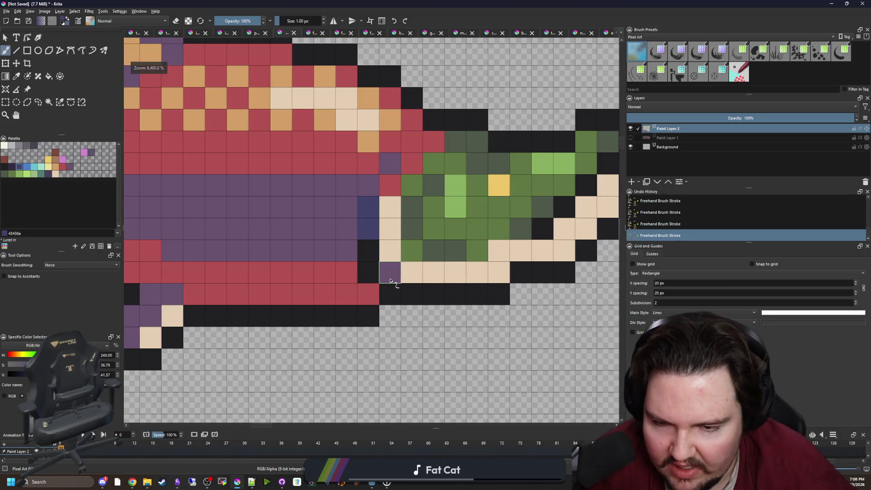
- Extend the dark blue 43436a along the lower belly
click(375, 294)
scroll(375, 294, down, 3)
scroll(390, 317, up, 2)
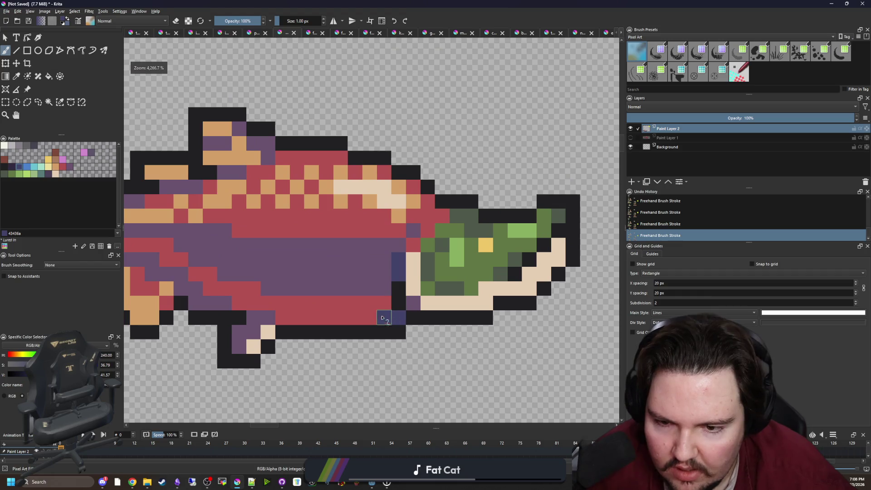
drag(386, 318, 369, 317)
drag(276, 320, 386, 311)
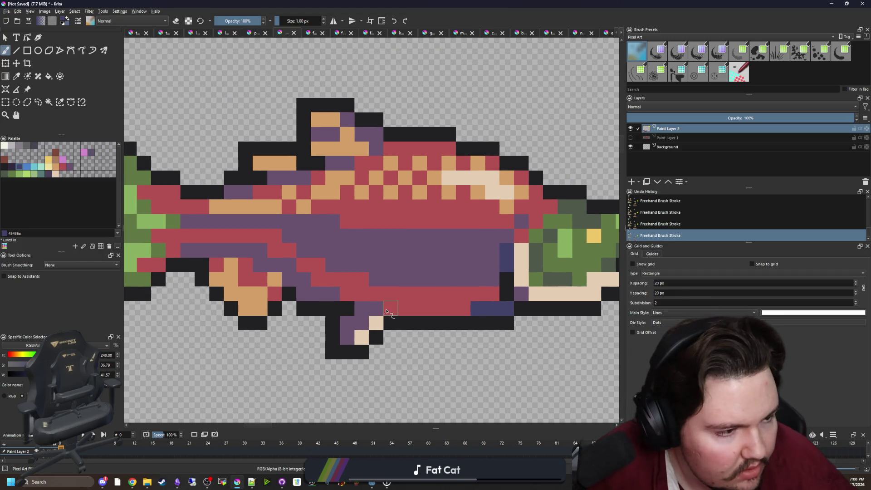
- Shade the lower belly with dark purple pixels, redoing the last shading row
click(375, 307)
scroll(383, 316, up, 1)
click(372, 307)
click(352, 307)
mouse_move(372, 307)
mouse_down()
mouse_move(350, 305)
mouse_move(421, 328)
mouse_up()
click(313, 285)
mouse_move(302, 282)
mouse_down()
mouse_move(268, 242)
mouse_move(191, 243)
mouse_up()
scroll(343, 246, down, 5)
scroll(343, 246, down, 2)
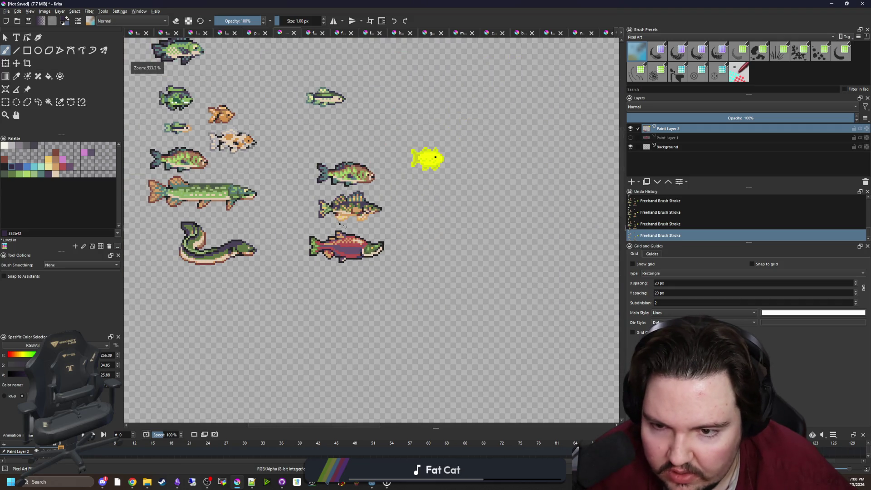
scroll(363, 263, up, 7)
key(ctrl+z)
key(ctrl+z)
drag(380, 263, 332, 235)
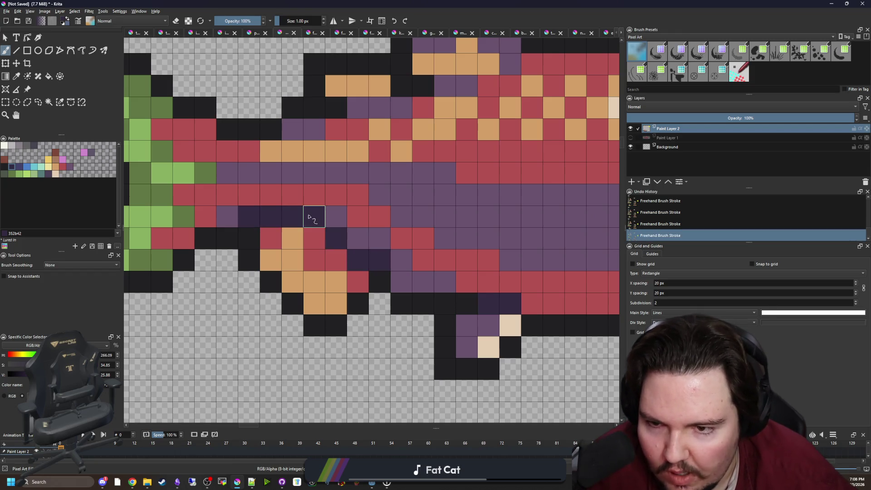
- Paint a cream strip along the belly's bottom edge, then pick teal 567b79
scroll(321, 239, down, 5)
scroll(350, 257, down, 3)
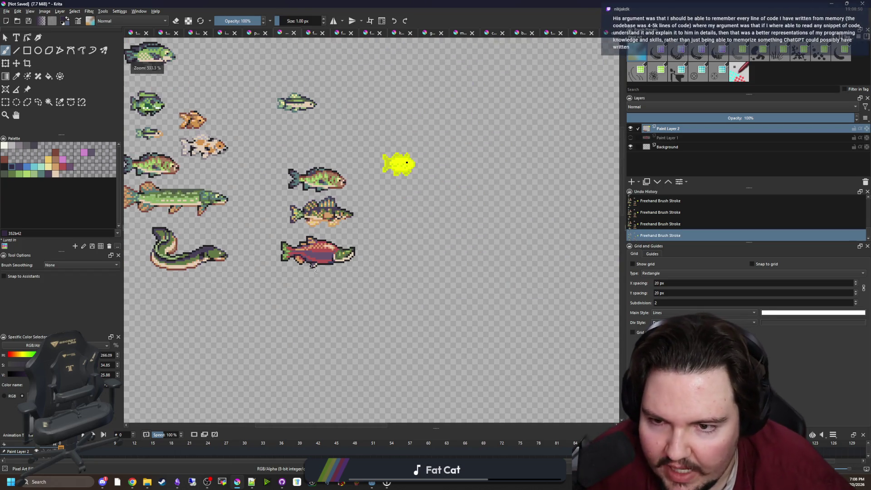
scroll(313, 263, up, 5)
scroll(345, 300, down, 7)
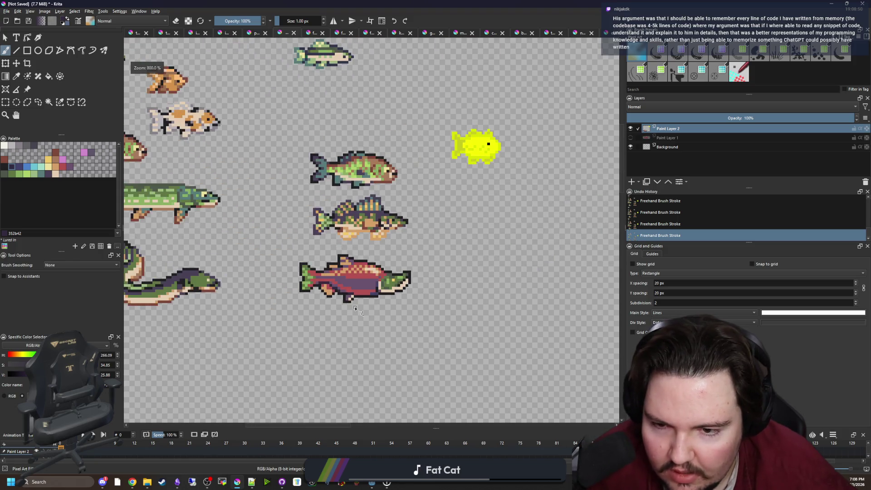
scroll(356, 313, up, 8)
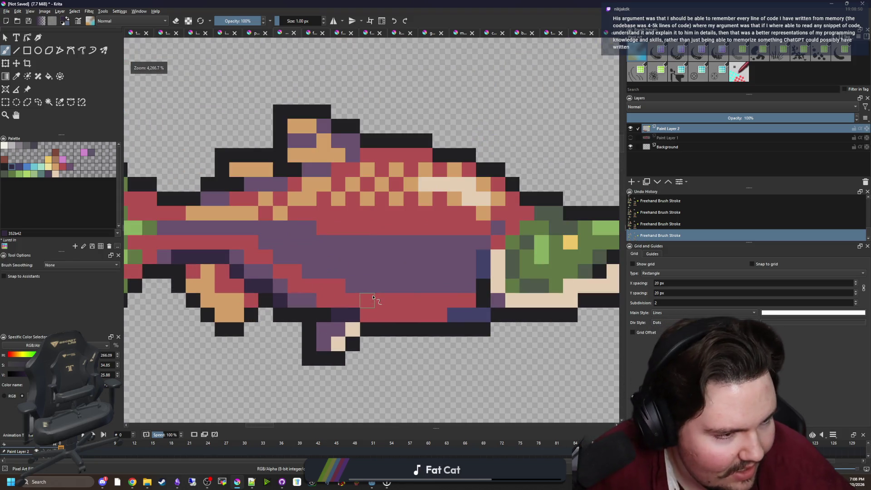
drag(396, 291, 304, 280)
scroll(396, 267, down, 3)
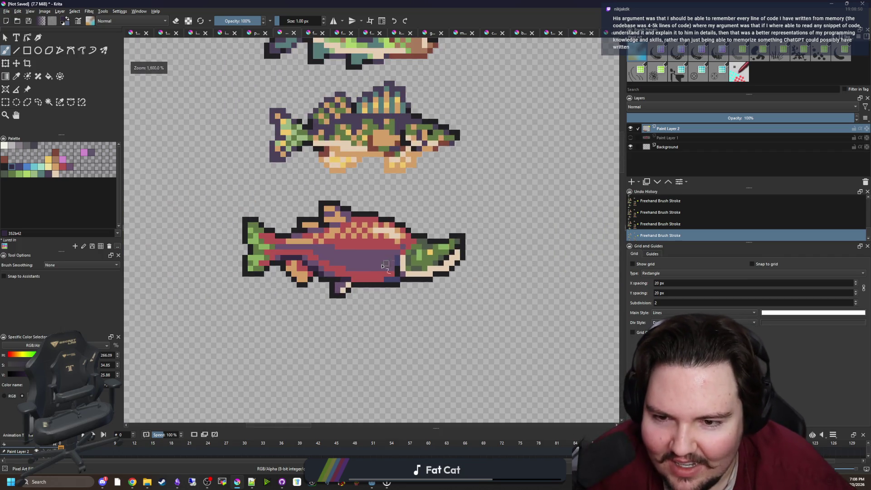
scroll(359, 267, up, 1)
scroll(397, 283, up, 5)
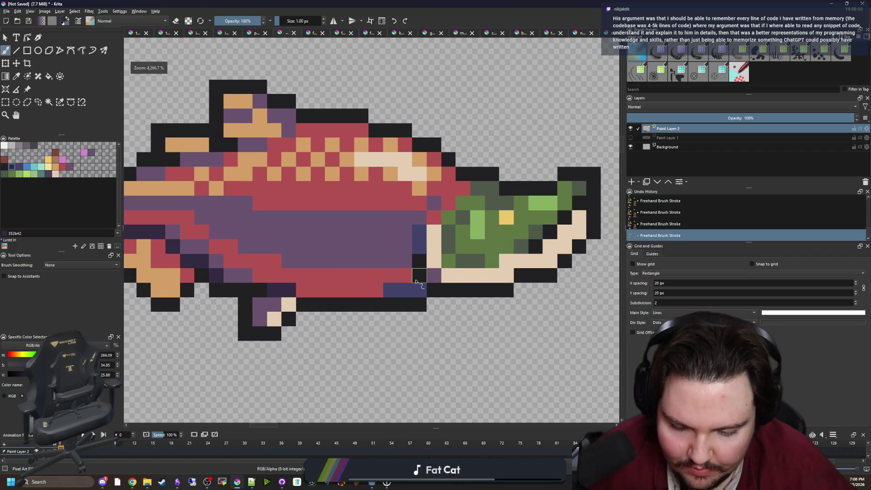
ctrl+click(427, 288)
mouse_move(418, 295)
mouse_down()
mouse_move(394, 285)
mouse_move(338, 296)
mouse_up()
click(371, 276)
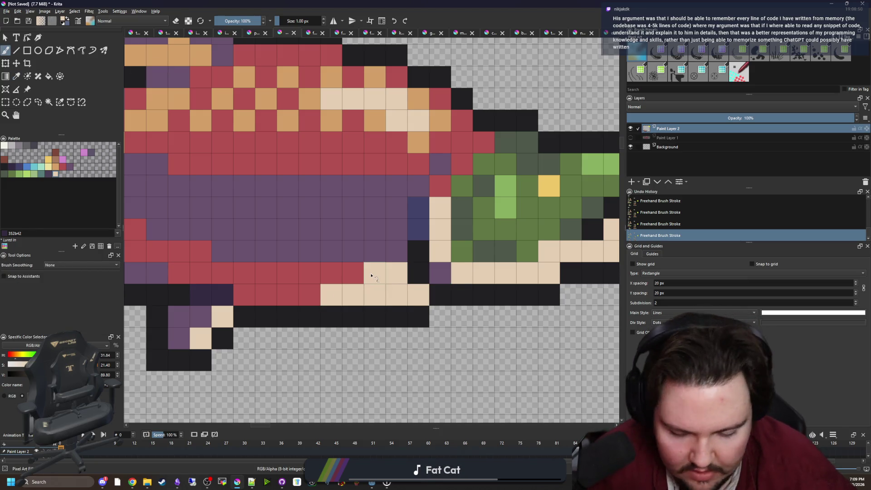
key(p)
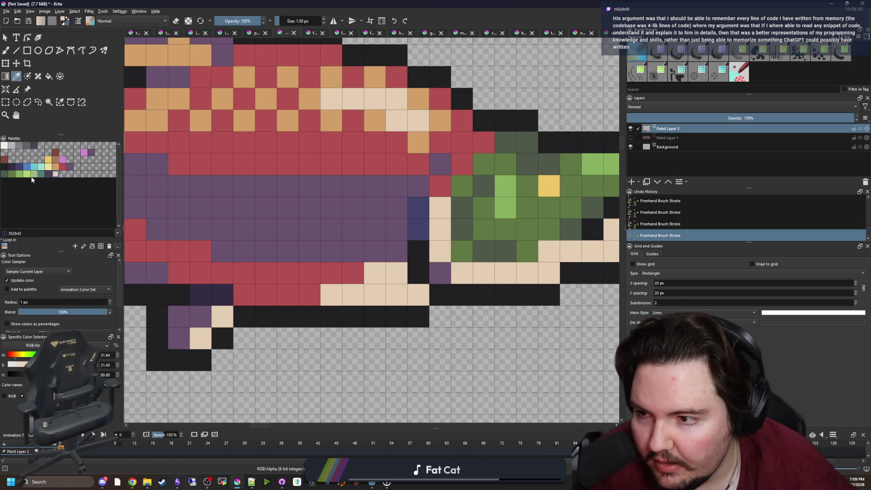
click(42, 175)
- Fill the belly patch behind the head with teal 567b79
key(b)
click(393, 275)
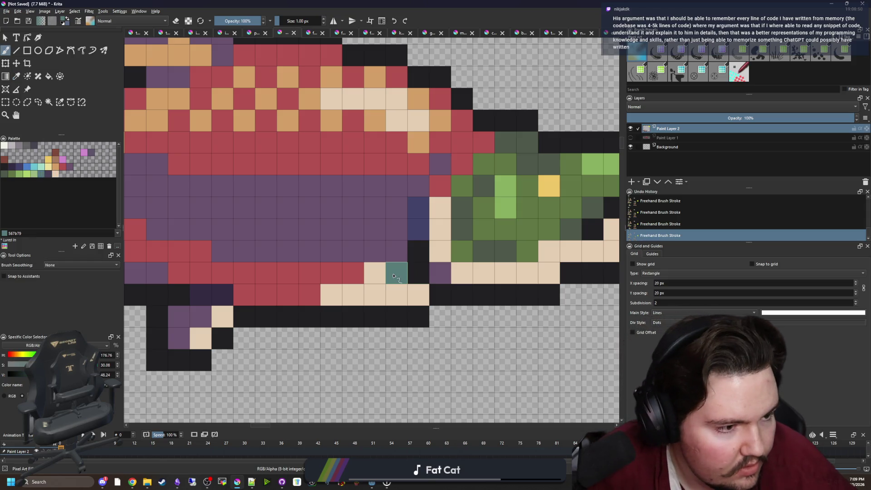
mouse_move(375, 250)
mouse_down()
mouse_move(354, 251)
mouse_move(287, 229)
mouse_move(375, 273)
mouse_move(305, 268)
mouse_up()
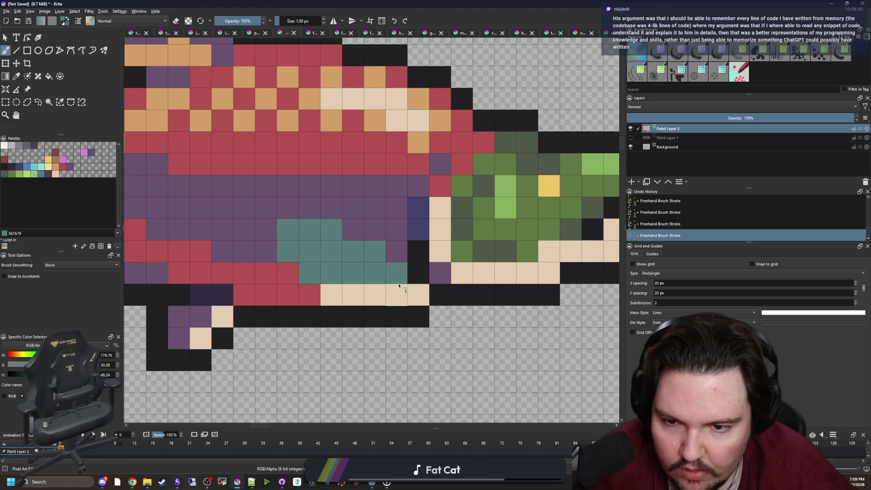
drag(397, 252, 379, 255)
click(353, 230)
scroll(363, 270, down, 6)
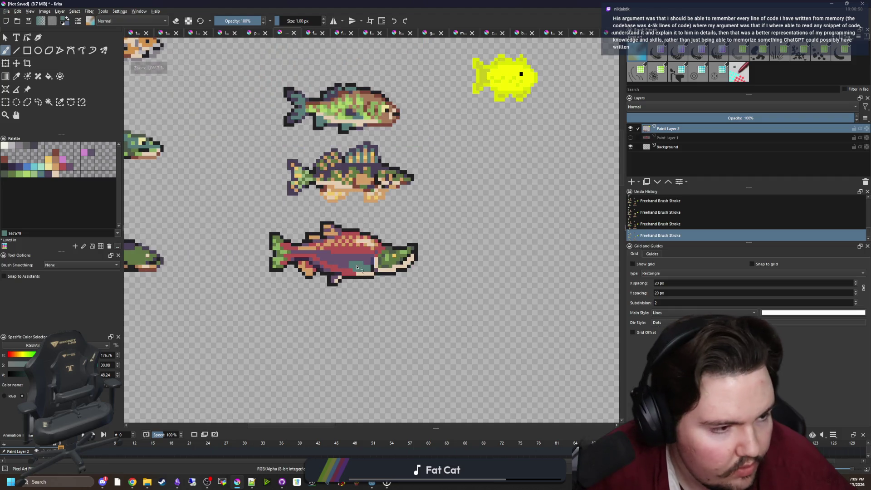
scroll(356, 268, up, 4)
scroll(340, 267, up, 1)
scroll(359, 286, up, 2)
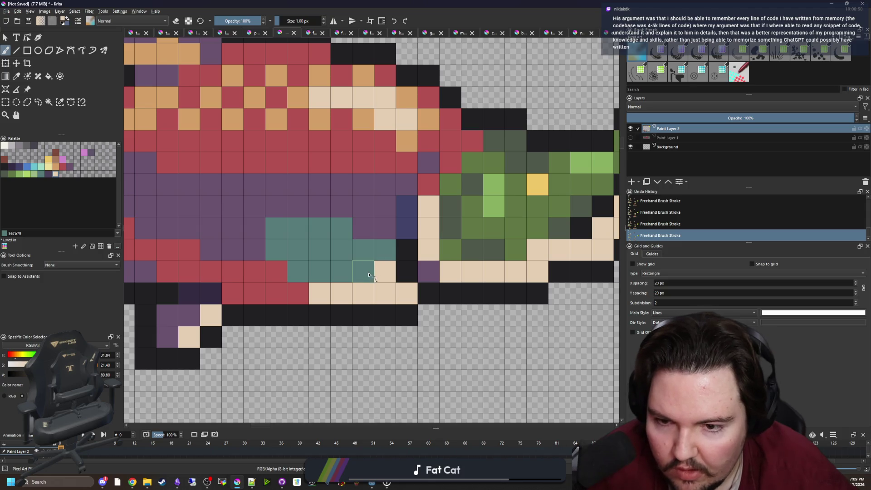
- Paint a row of orange d3a068 pixels beneath the teal patch
double_click(59, 164)
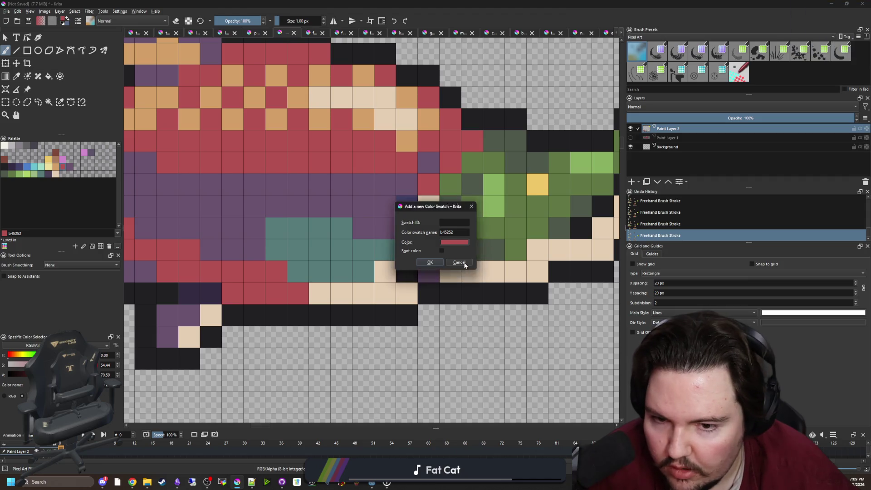
click(464, 265)
click(51, 169)
mouse_move(321, 293)
mouse_down()
mouse_move(298, 293)
mouse_move(341, 293)
mouse_move(276, 293)
mouse_up()
scroll(311, 305, down, 6)
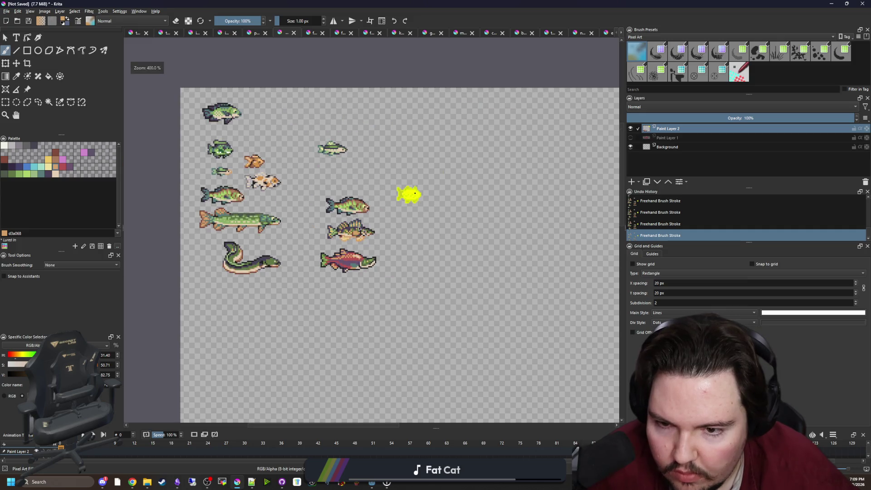
- Erase three black outline pixels on the head top and darken nearby green cells
scroll(351, 263, up, 3)
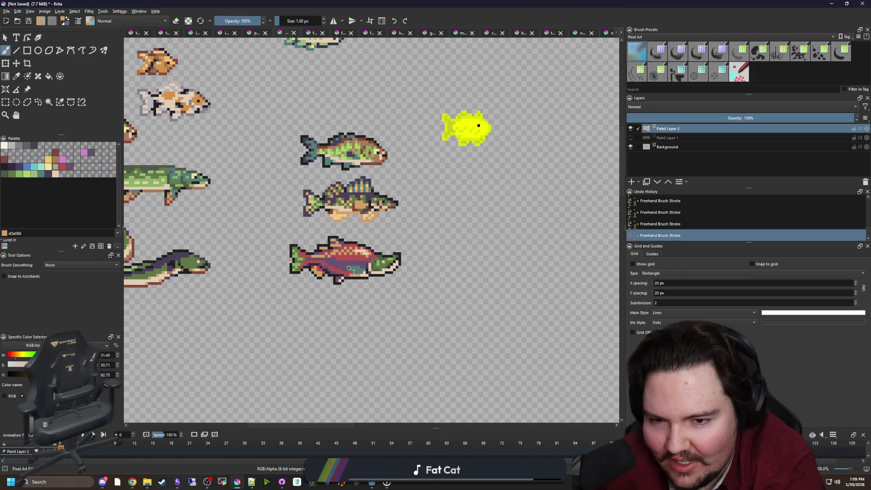
scroll(390, 254, up, 8)
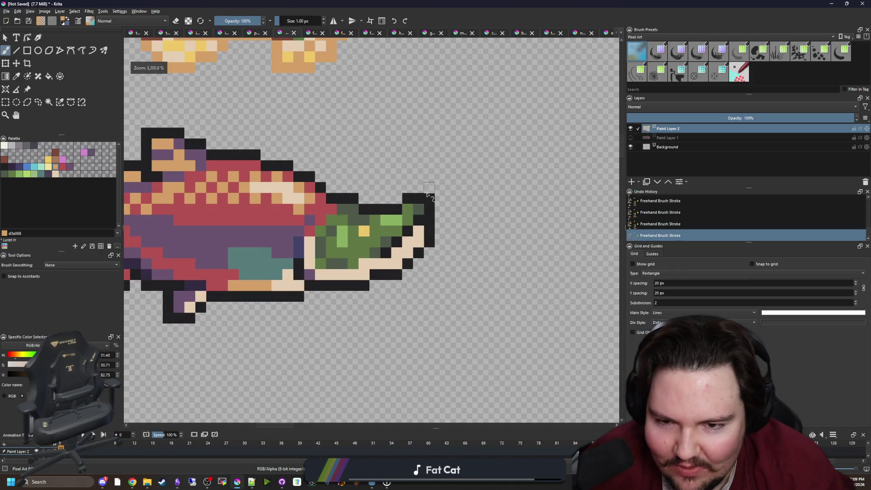
key(e)
click(394, 210)
mouse_move(405, 204)
mouse_down()
mouse_move(433, 203)
mouse_move(388, 225)
mouse_up()
ctrl+click(427, 221)
key(e)
- Undo and redo the head edits, then return the brush to normal painting
scroll(421, 214, down, 5)
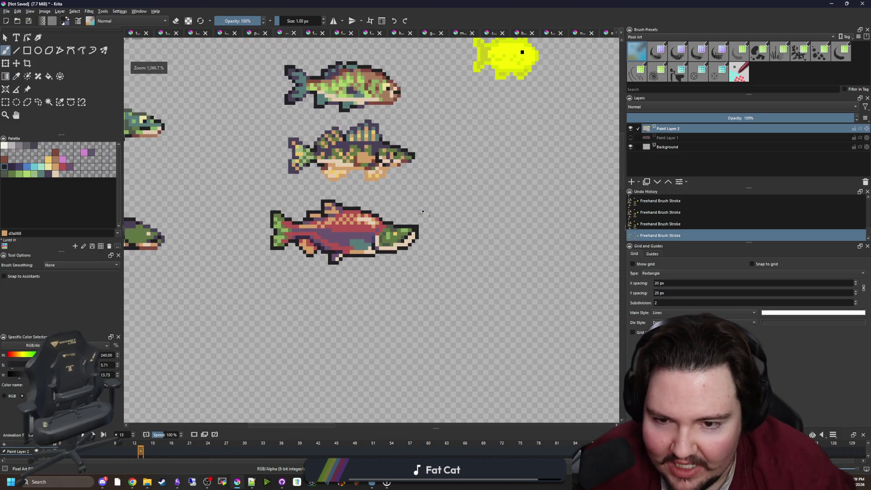
key(ctrl+z)
key(ctrl+z)
key(ctrl+z)
scroll(415, 204, down, 4)
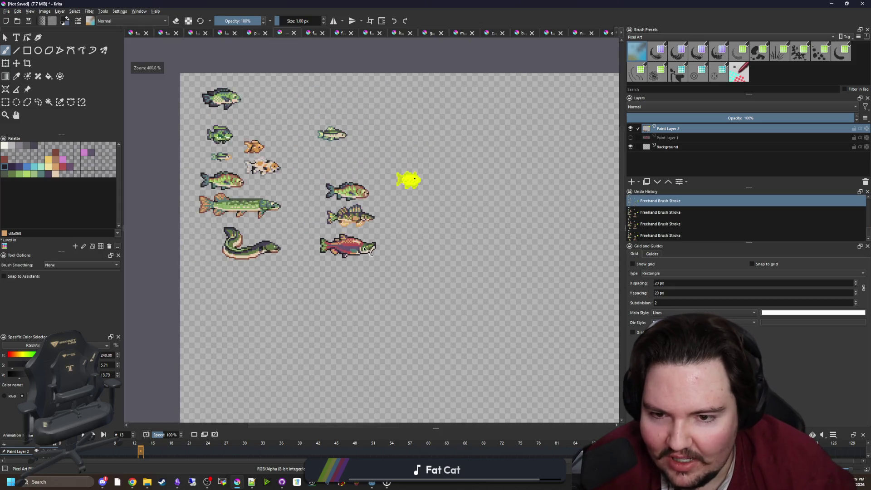
scroll(421, 227, up, 6)
key(e)
key(ctrl+shift+z)
key(ctrl+shift+z)
key(ctrl+shift+z)
scroll(412, 264, down, 6)
scroll(413, 268, up, 3)
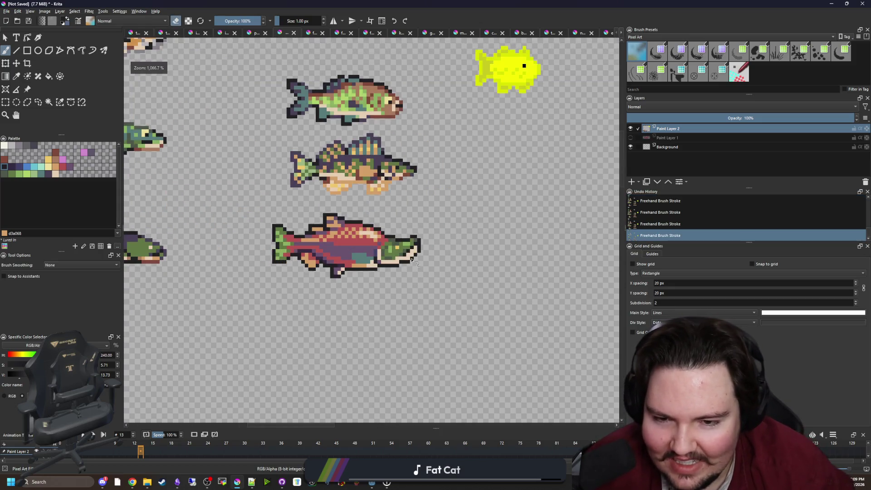
key(e)
scroll(418, 254, up, 2)
scroll(420, 248, down, 2)
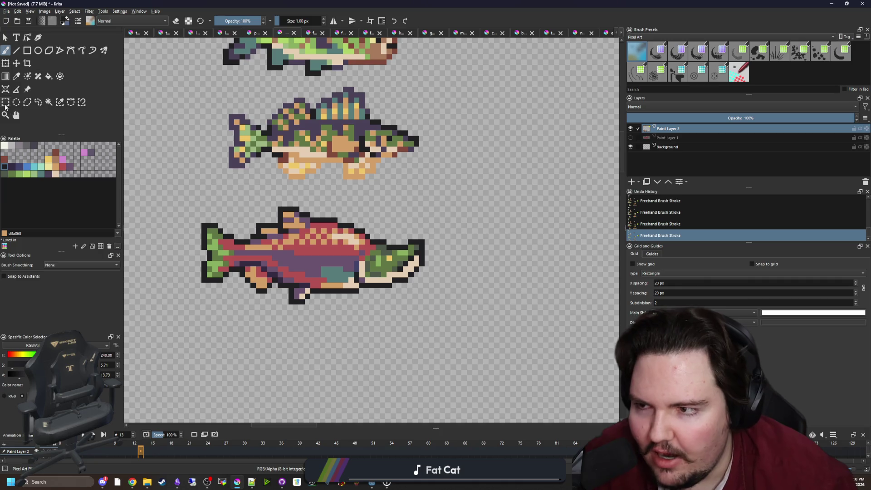
- Zoom in on the salmon and undo a stray brush stroke
click(5, 102)
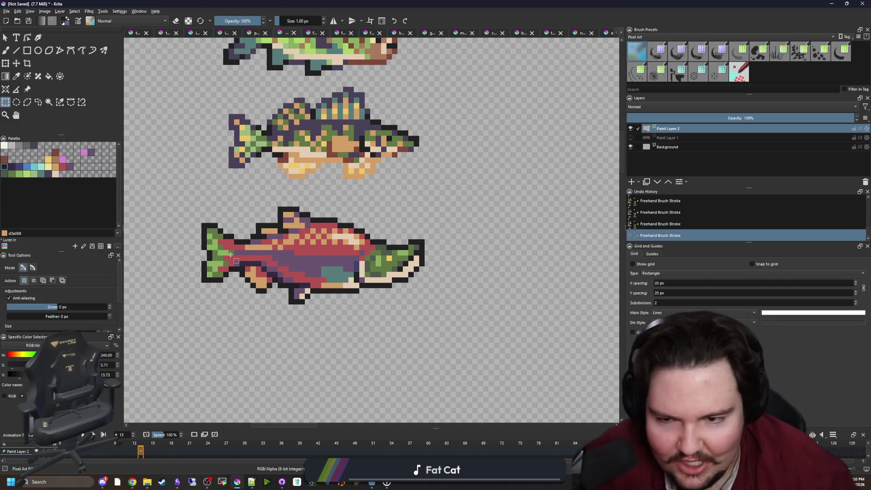
scroll(244, 253, up, 2)
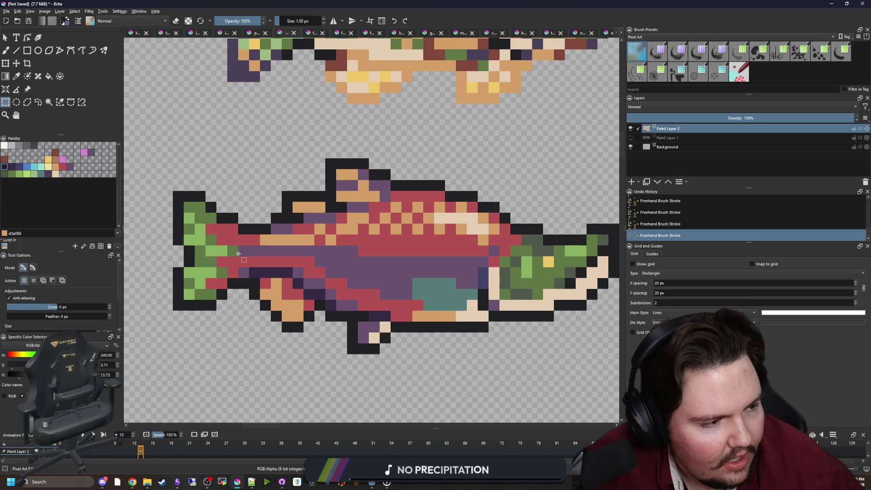
scroll(252, 252, up, 2)
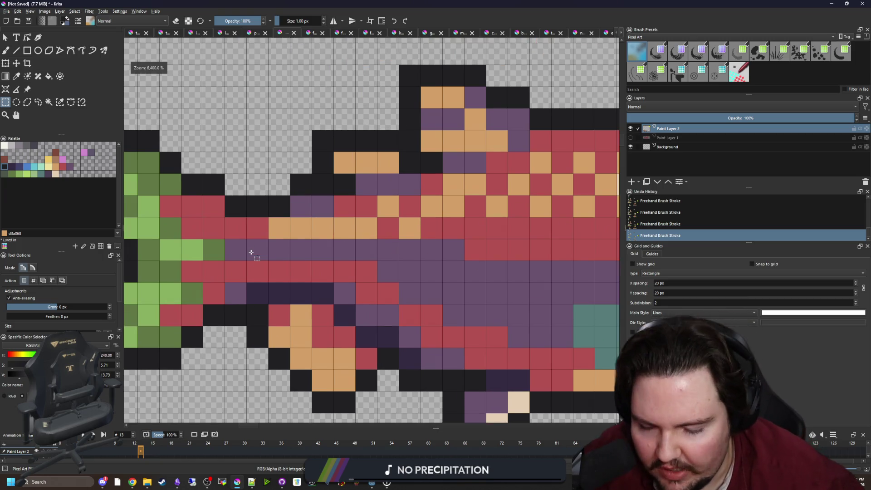
key(p)
scroll(292, 259, down, 3)
scroll(404, 280, up, 2)
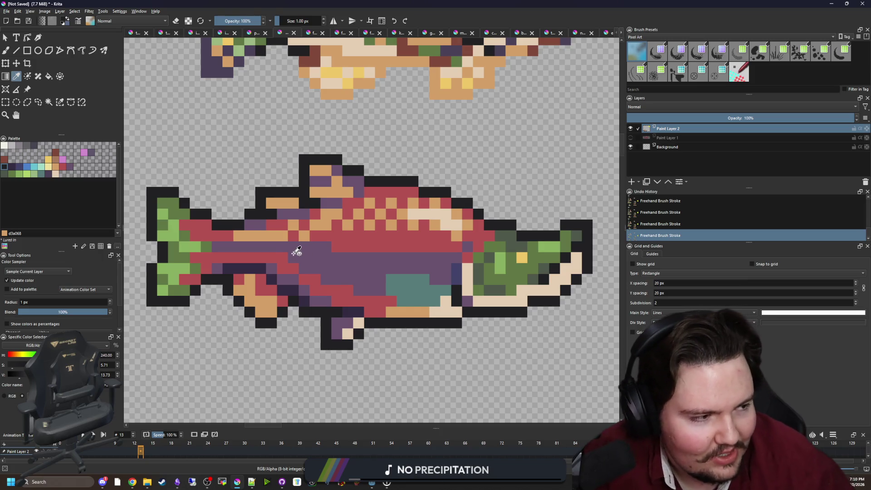
scroll(226, 249, up, 2)
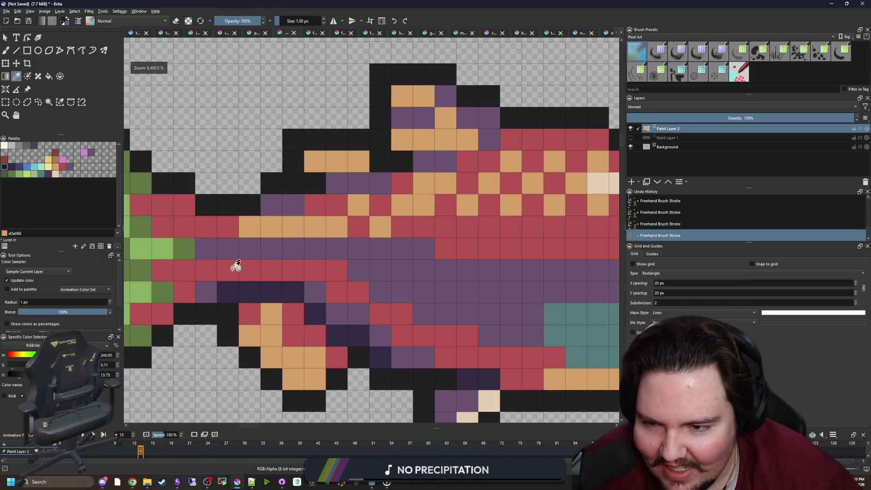
key(b)
scroll(229, 269, down, 8)
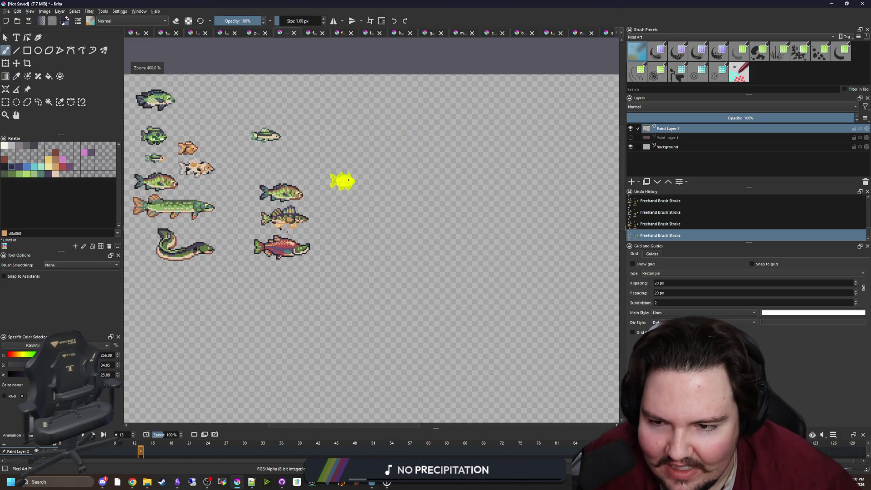
key(ctrl+z)
- Draw a rectangular selection around the salmon, then clear it again
scroll(273, 255, up, 4)
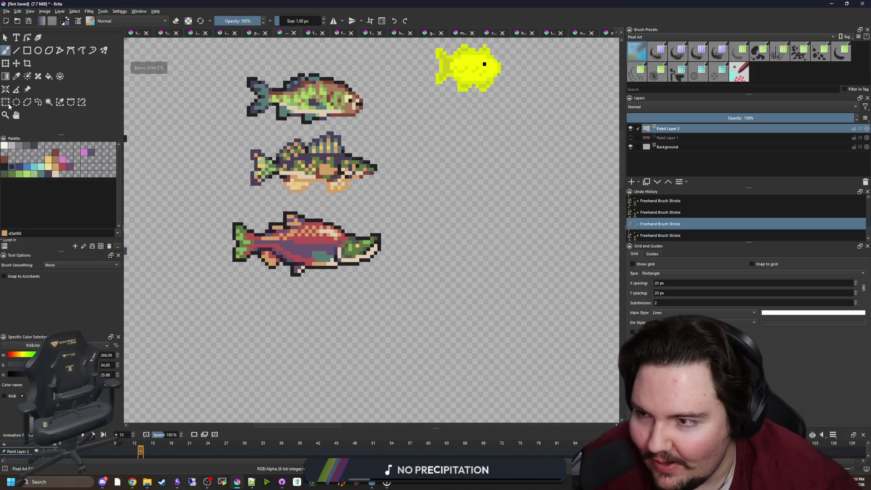
key(ctrl+r)
scroll(277, 248, up, 2)
drag(468, 316, 180, 185)
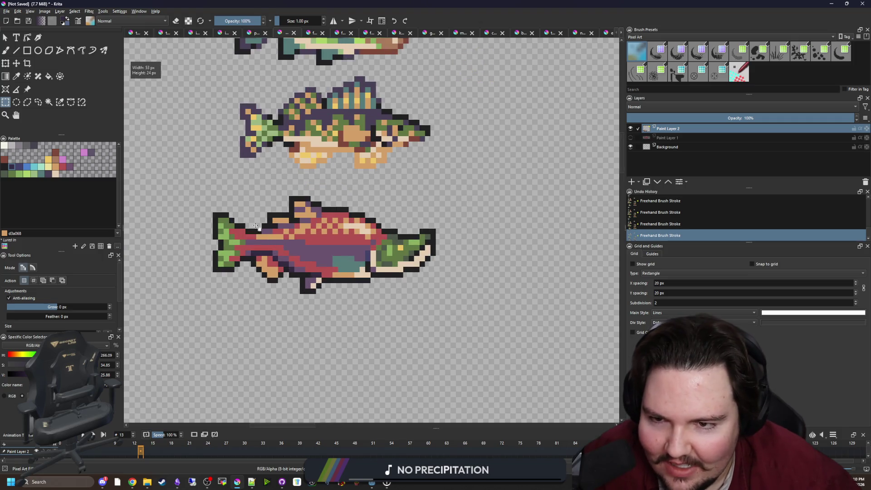
scroll(357, 267, down, 3)
scroll(358, 267, up, 5)
key(ctrl+shift+a)
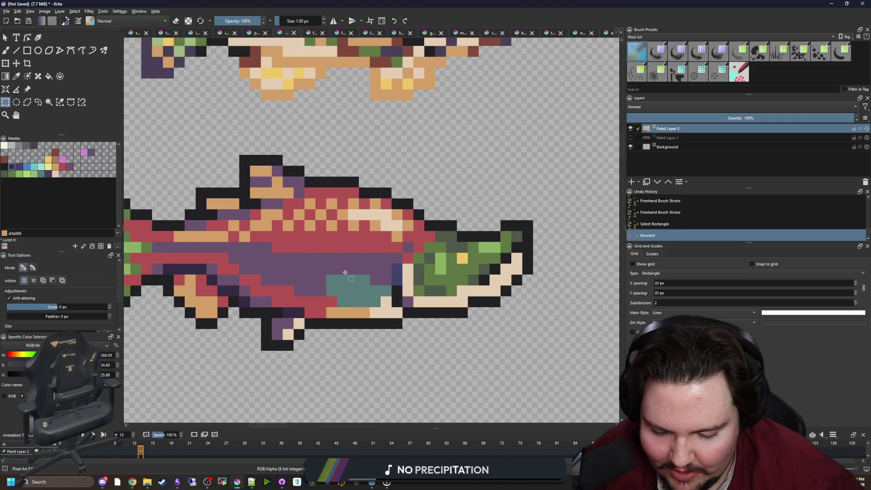
- Sample the body's purple, select the black outline by similar colour, and paint purple along the back and near the teal patch
scroll(349, 265, up, 2)
key(p)
click(347, 262)
click(59, 102)
click(336, 181)
key(b)
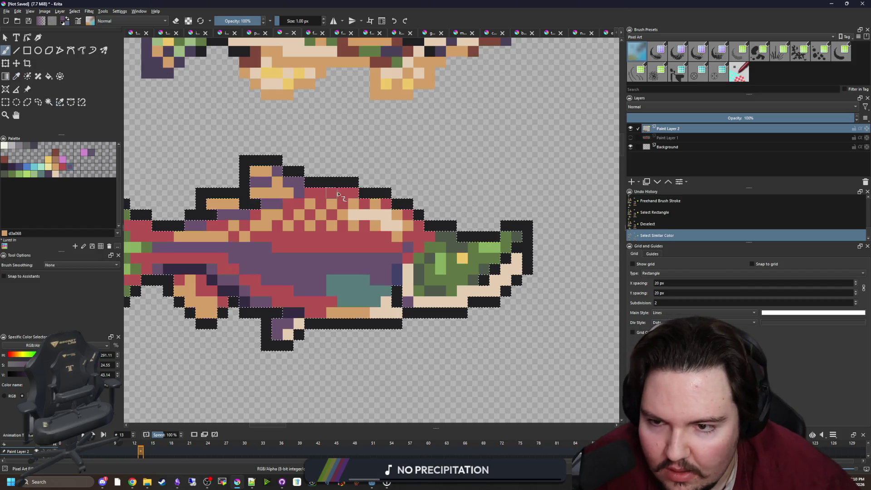
mouse_move(329, 180)
mouse_down()
mouse_move(385, 196)
mouse_move(430, 225)
mouse_up()
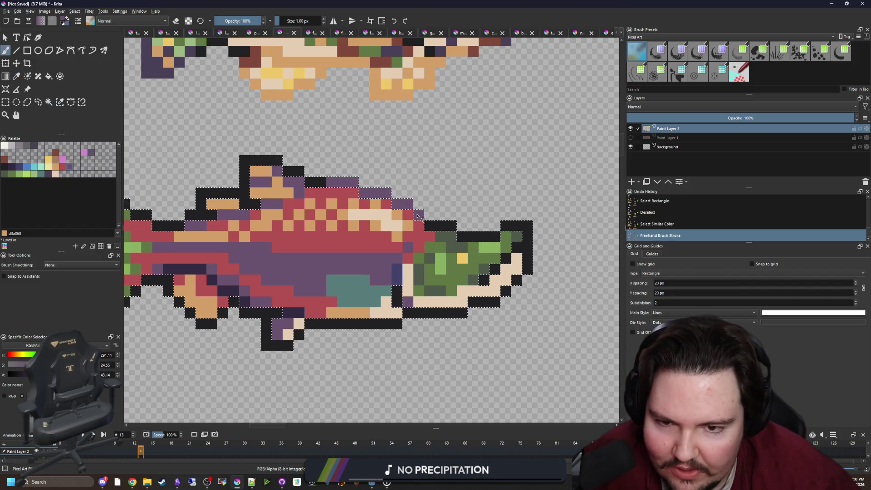
drag(397, 268, 393, 286)
- Repaint the tail's outline edges with dark green 4e584a, then deselect
scroll(210, 223, left, 3)
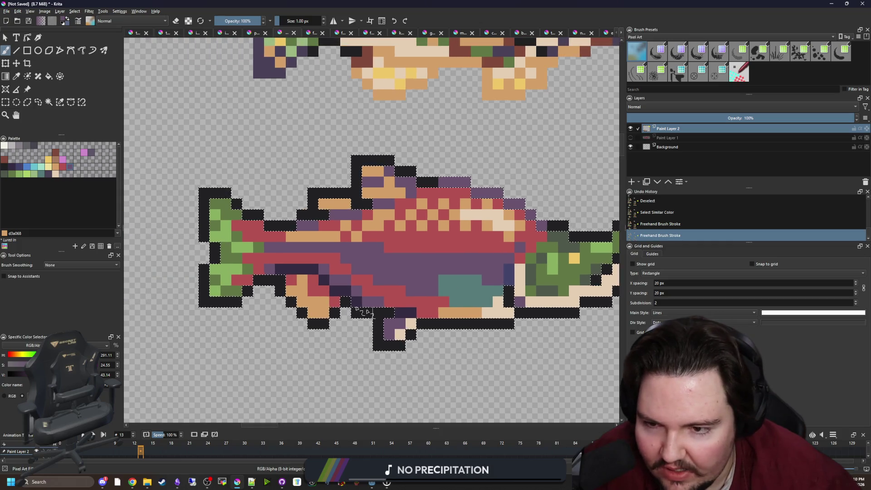
drag(210, 223, 179, 211)
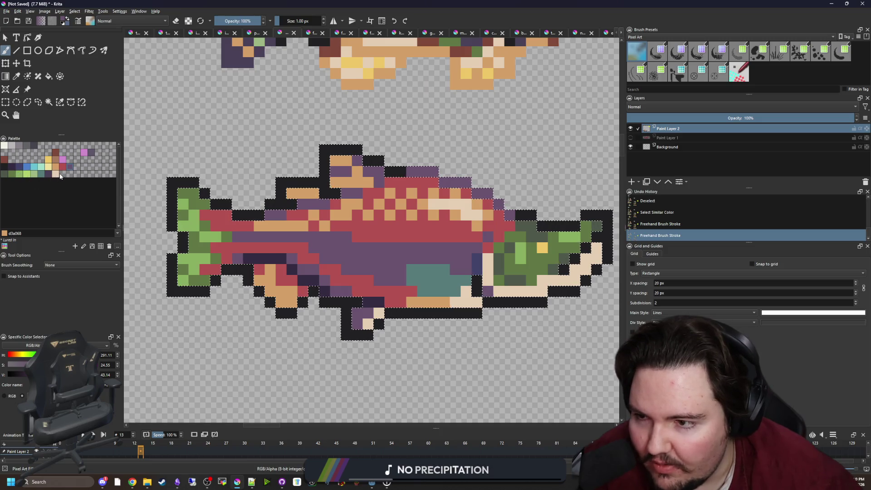
click(7, 173)
mouse_move(194, 183)
mouse_down()
mouse_move(172, 226)
mouse_move(216, 280)
mouse_up()
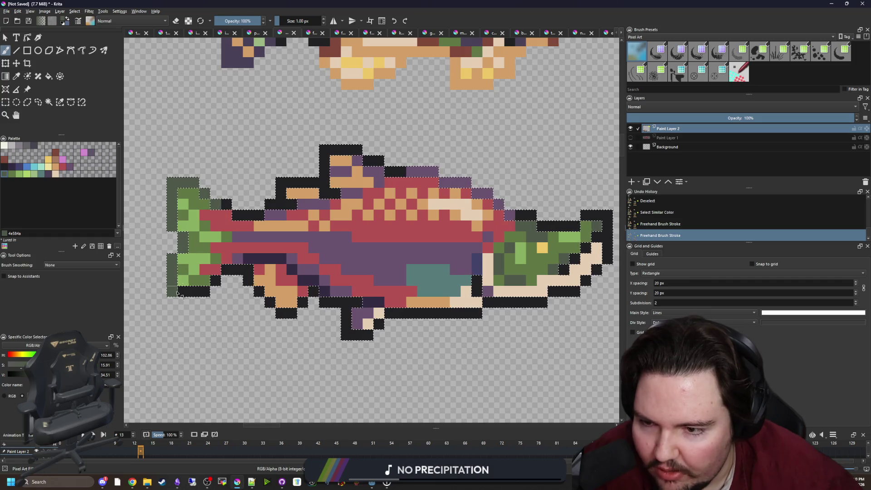
key(ctrl+shift+a)
- Restore the outline selection, sample the belly purple, and paint it onto the belly outline
drag(304, 308, 241, 294)
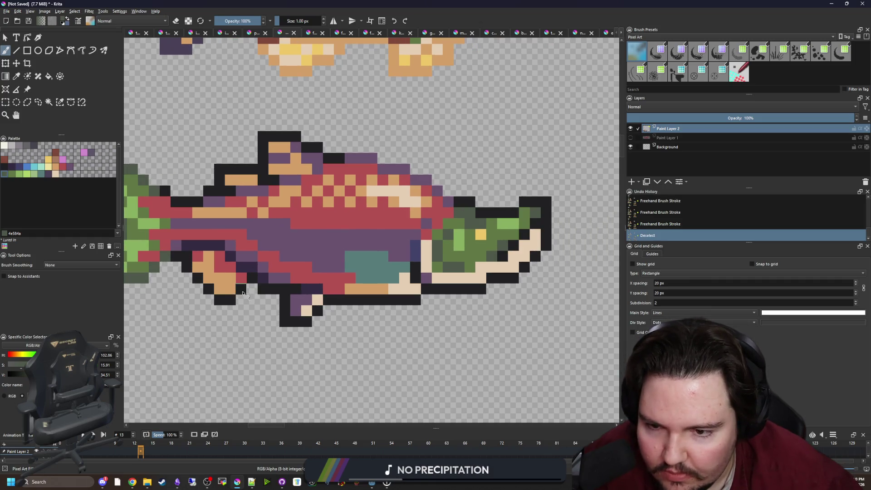
key(ctrl+z)
scroll(226, 294, up, 3)
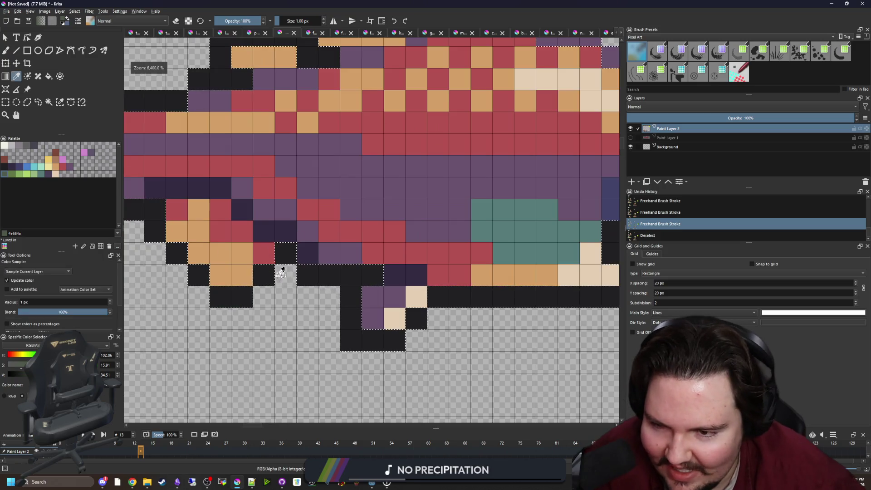
key(p)
click(285, 210)
key(b)
click(186, 253)
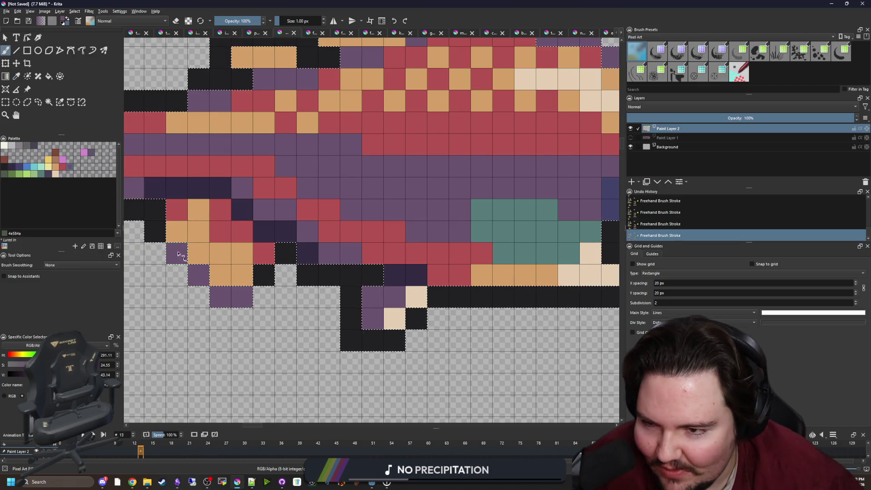
key(ctrl+shift+a)
scroll(186, 253, down, 3)
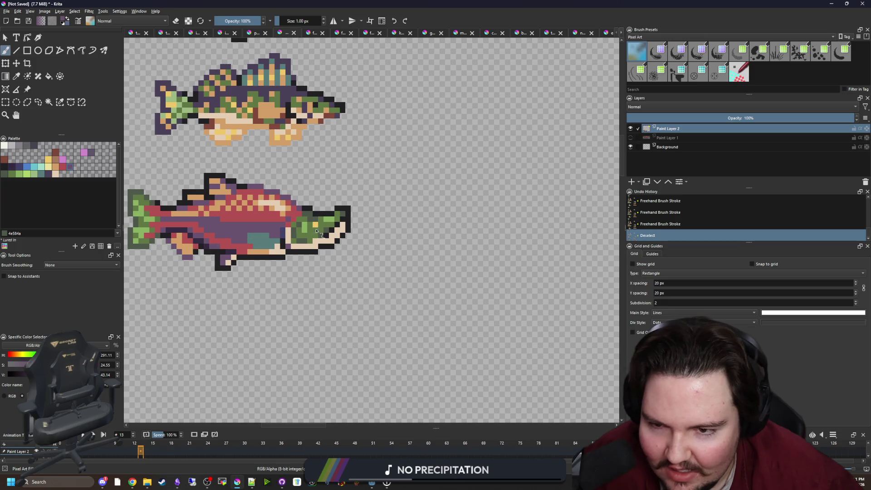
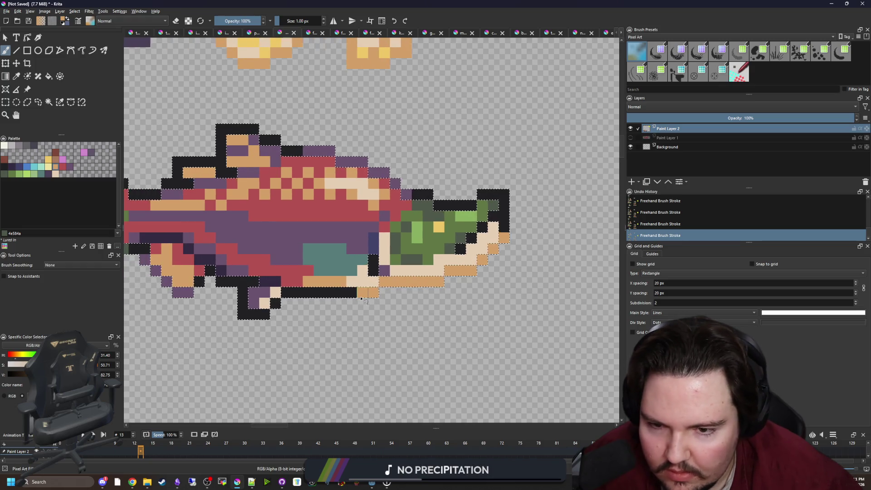
- Recolour the black pixels along the salmon's back purple, adding one purple pixel above it
scroll(326, 299, down, 4)
- Repaint the black strip under the salmon's belly with dark purple sampled from the fish
scroll(325, 302, up, 3)
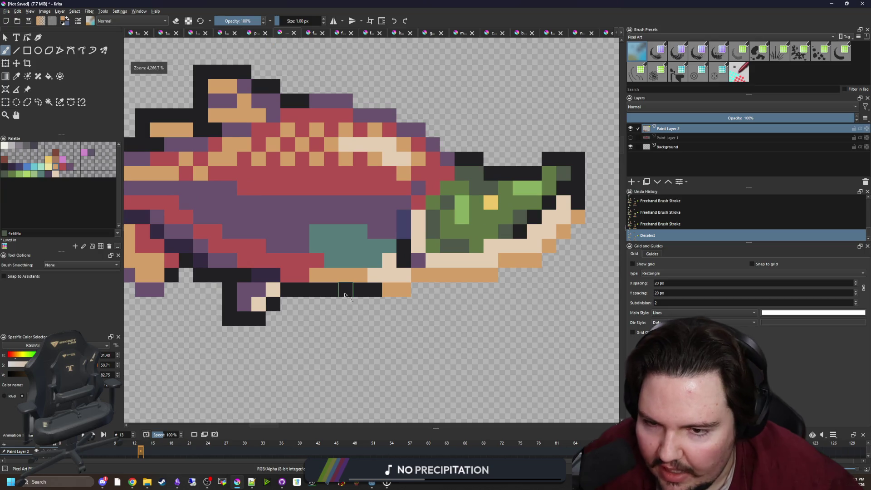
key(p)
click(266, 274)
key(b)
drag(381, 290, 325, 290)
scroll(293, 282, down, 2)
scroll(318, 272, up, 3)
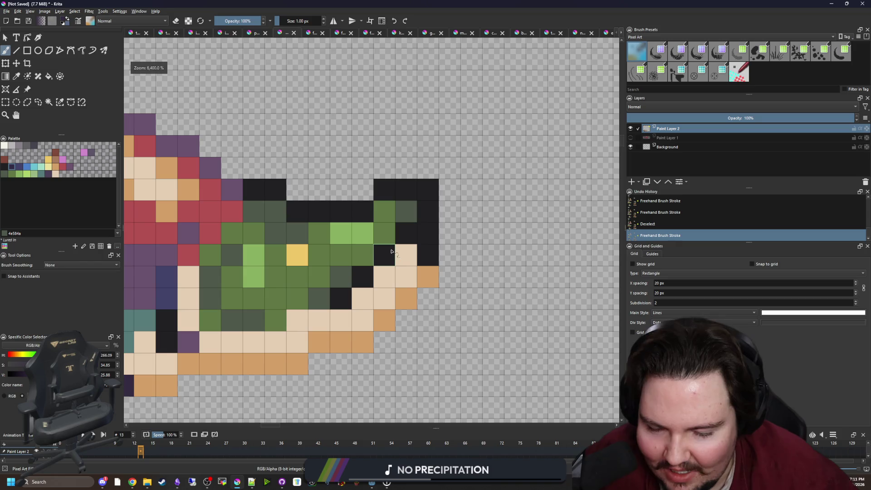
key(p)
scroll(374, 253, down, 2)
scroll(402, 244, up, 3)
click(415, 244)
scroll(415, 244, down, 4)
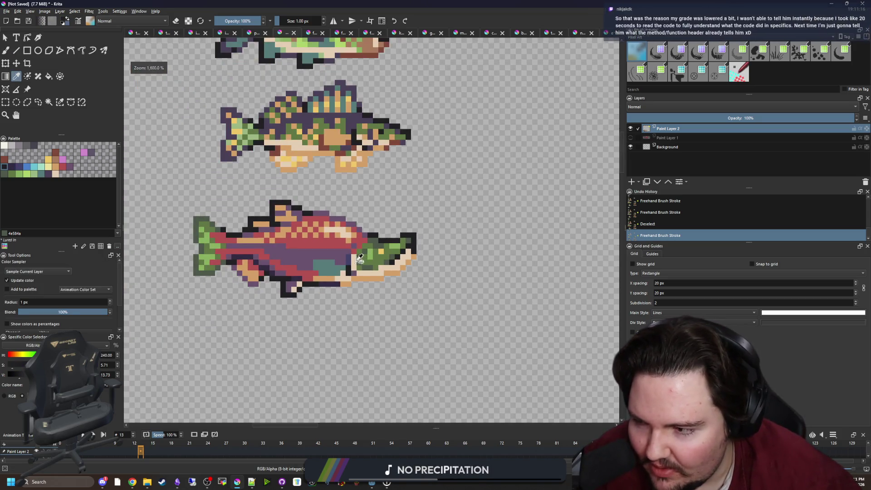
scroll(258, 268, up, 1)
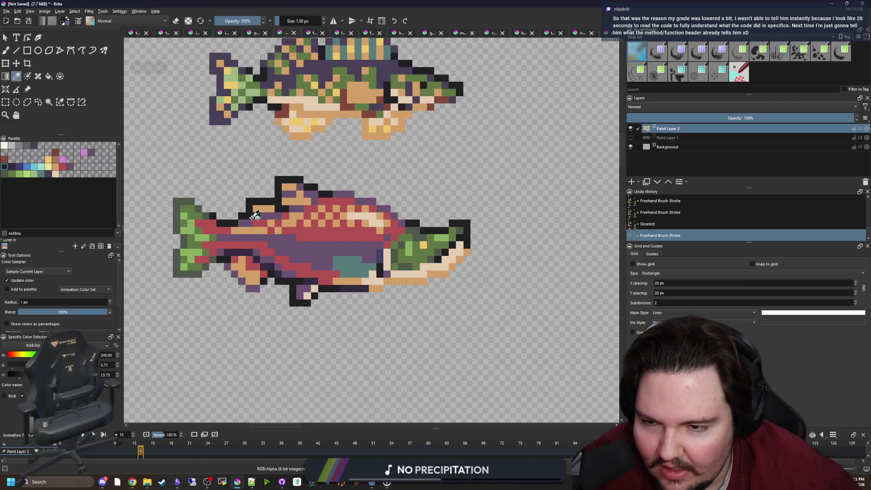
scroll(248, 203, up, 1)
click(347, 287)
scroll(347, 287, up, 2)
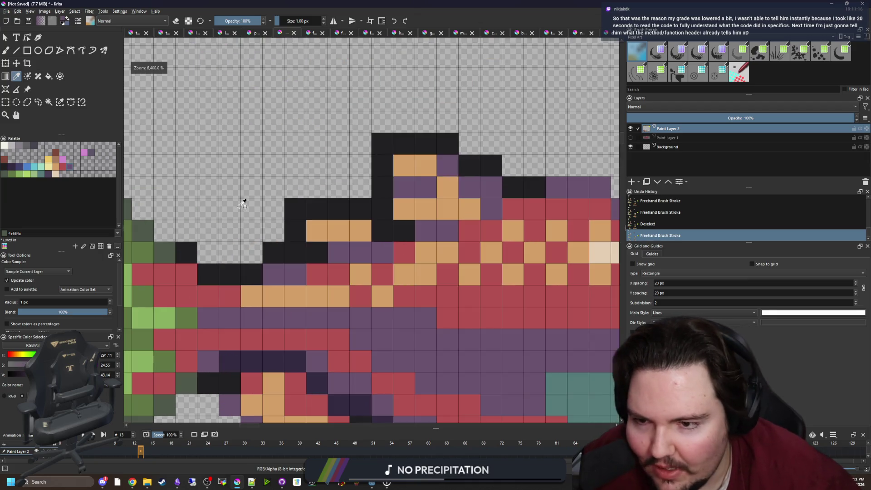
key(b)
mouse_move(297, 229)
mouse_down()
mouse_move(336, 213)
mouse_move(336, 178)
mouse_move(336, 199)
mouse_up()
click(338, 209)
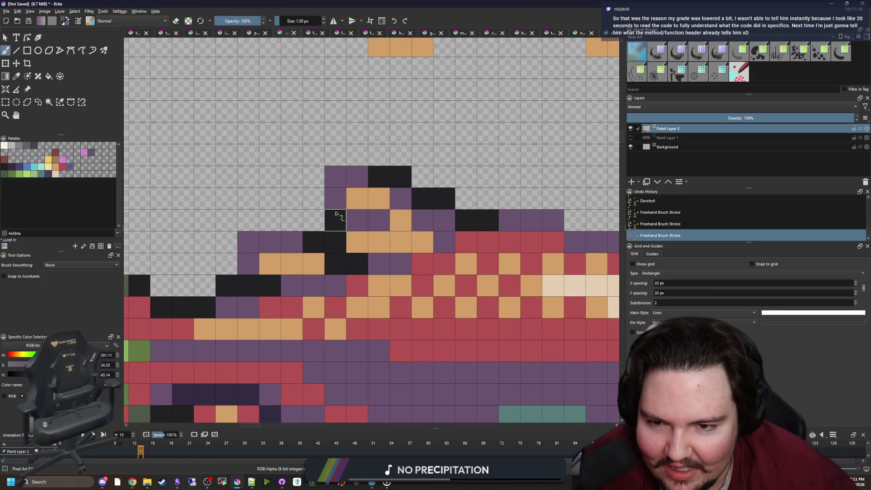
scroll(330, 221, down, 10)
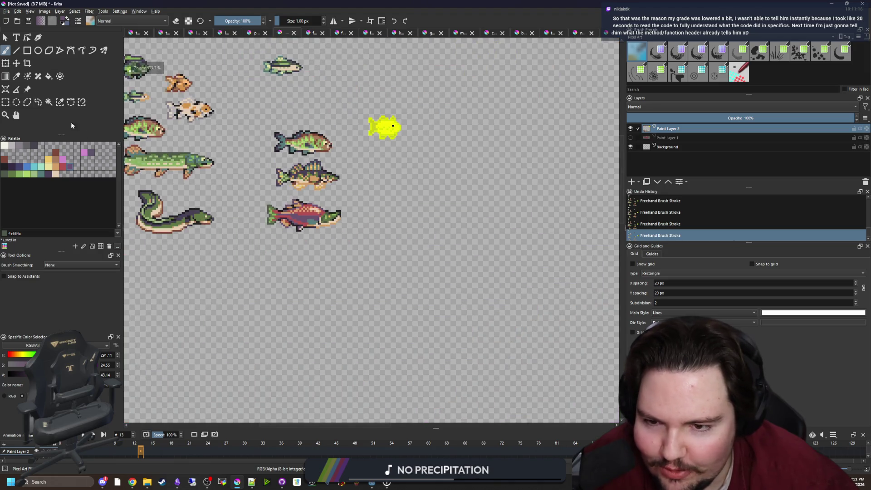
click(6, 102)
scroll(327, 236, up, 5)
- Copy the salmon sprite into a new document created from the clipboard
drag(458, 321, 177, 176)
key(ctrl+c)
click(7, 11)
click(18, 19)
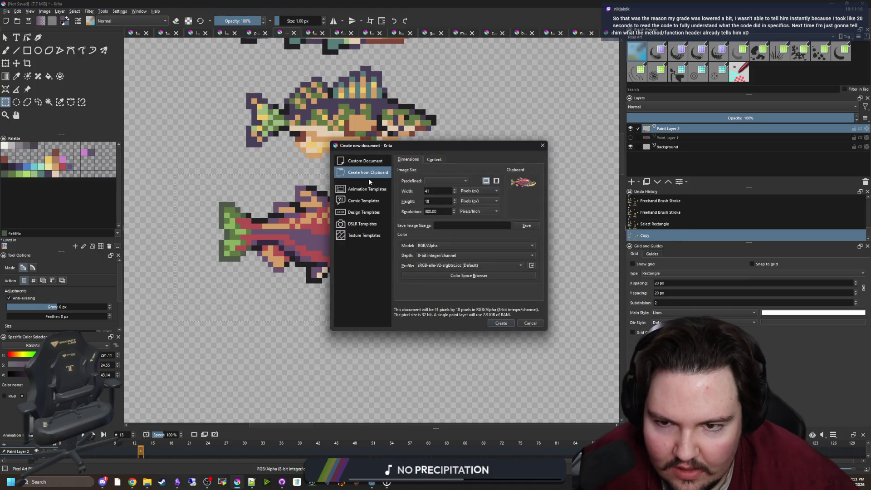
click(502, 323)
- Resize the new sprite's canvas to 43 × 20 pixels
key(minus)
key(minus)
key(minus)
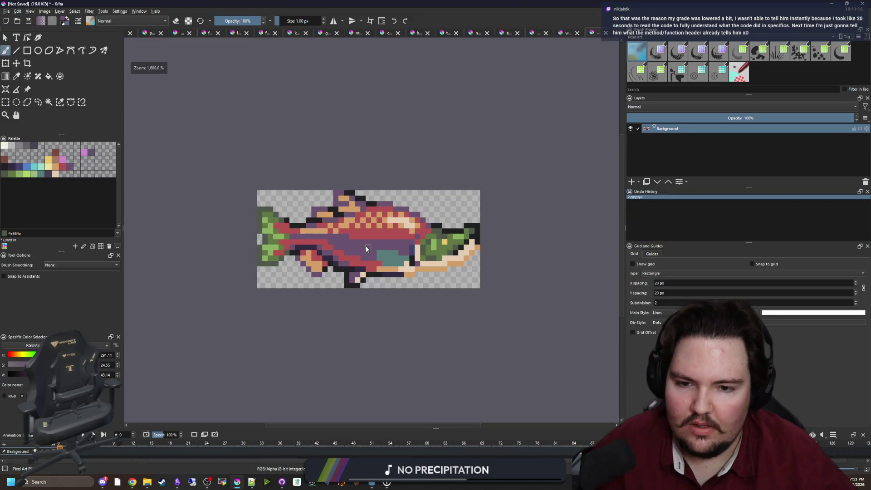
click(44, 11)
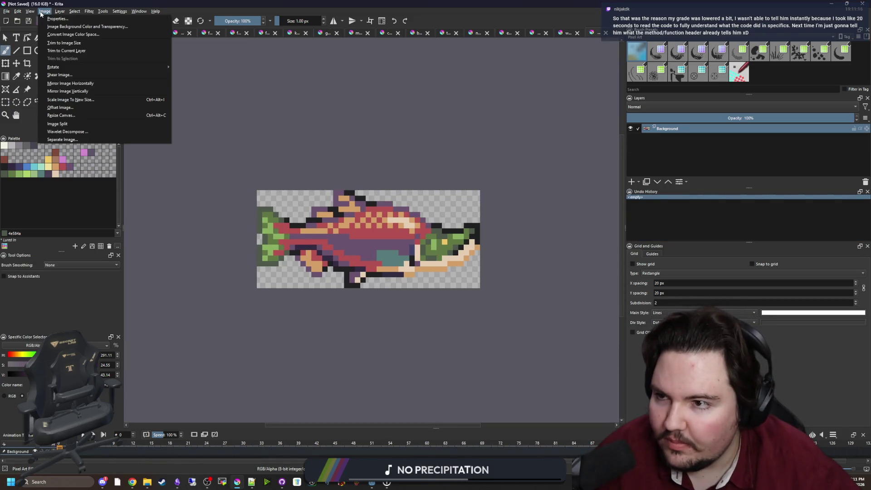
click(67, 116)
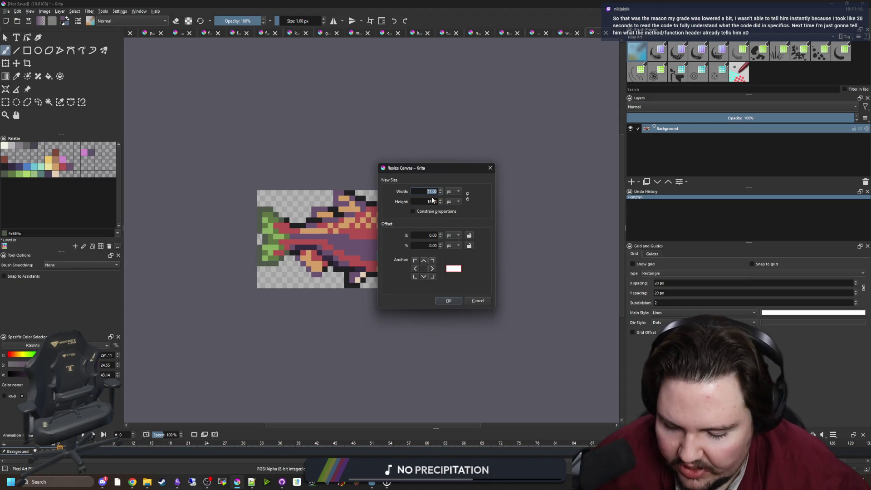
text(20)
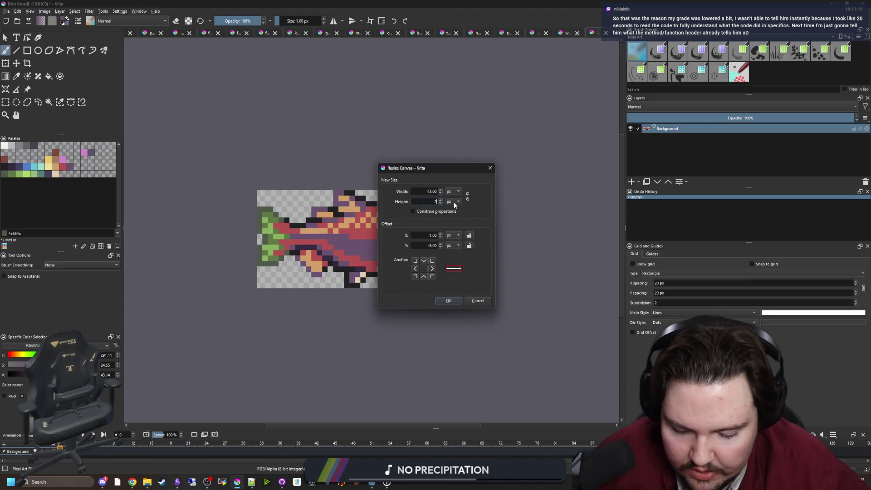
key(Return)
- Clear the white border around the salmon to transparency
click(49, 102)
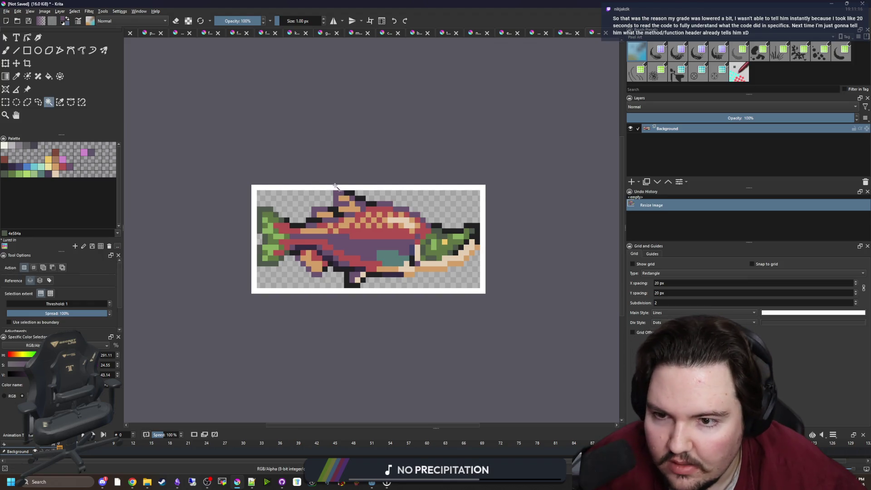
click(334, 187)
key(Delete)
key(ctrl+shift+a)
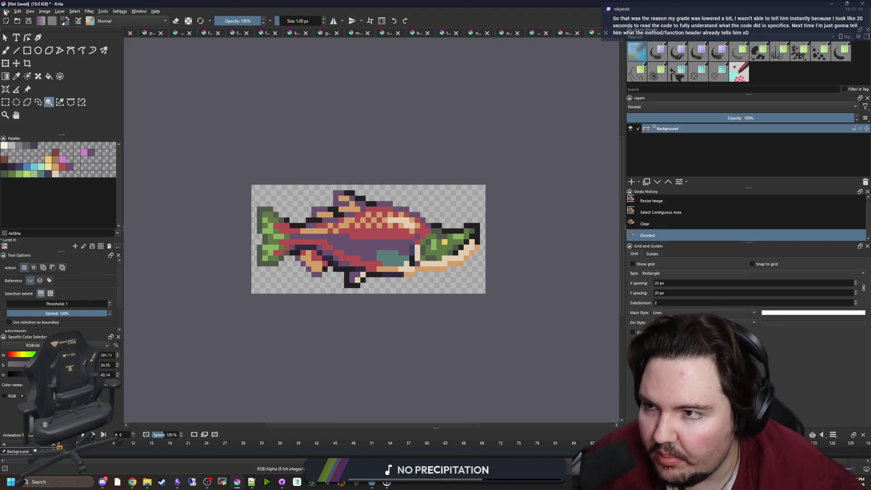
- Save the sprite as sockeye_salmon.png in PNG format, keeping the alpha channel
click(6, 11)
click(27, 60)
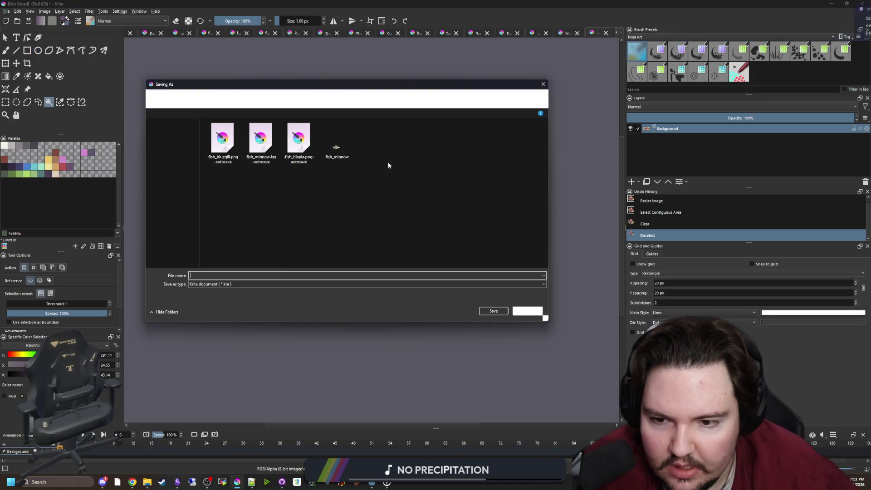
click(221, 286)
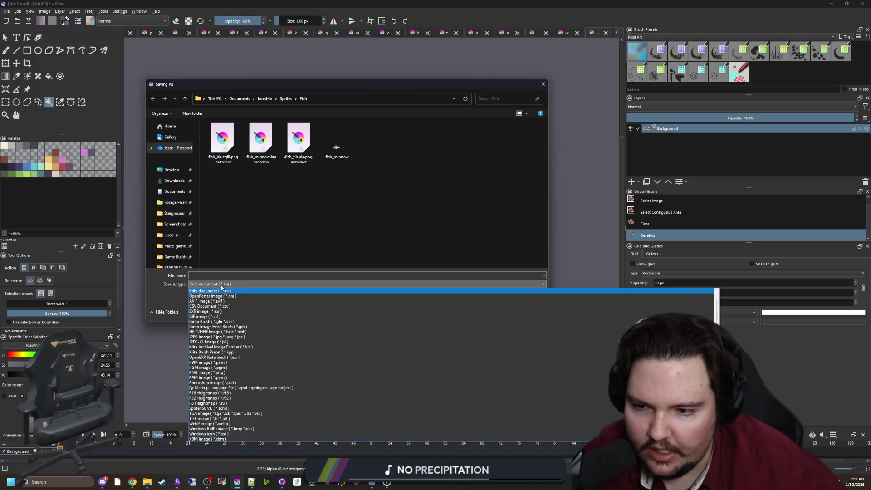
key(p)
key(p)
key(p)
key(Return)
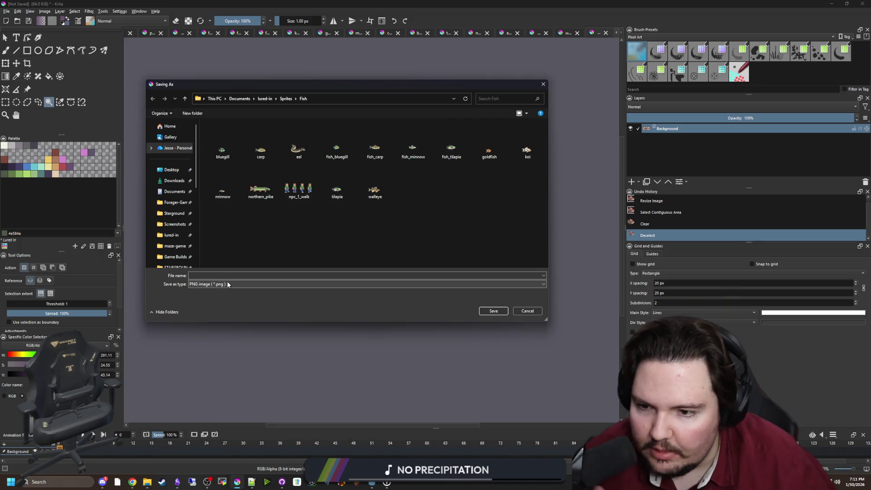
click(234, 276)
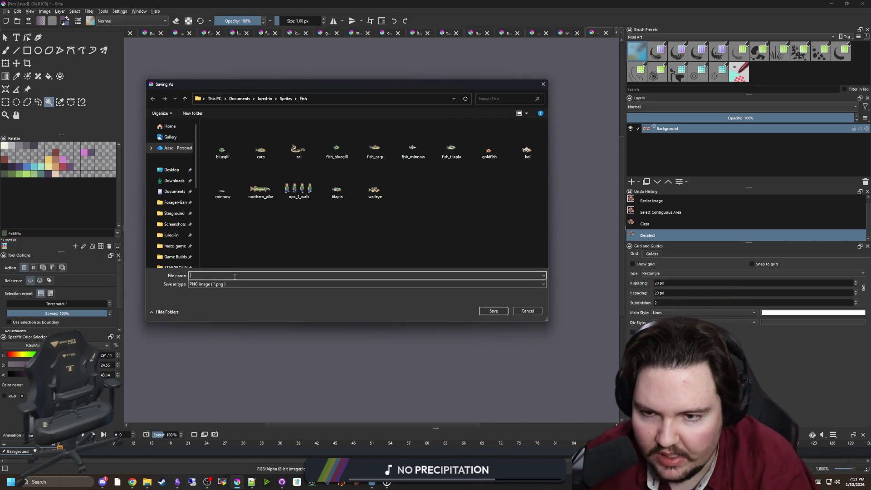
text(l)
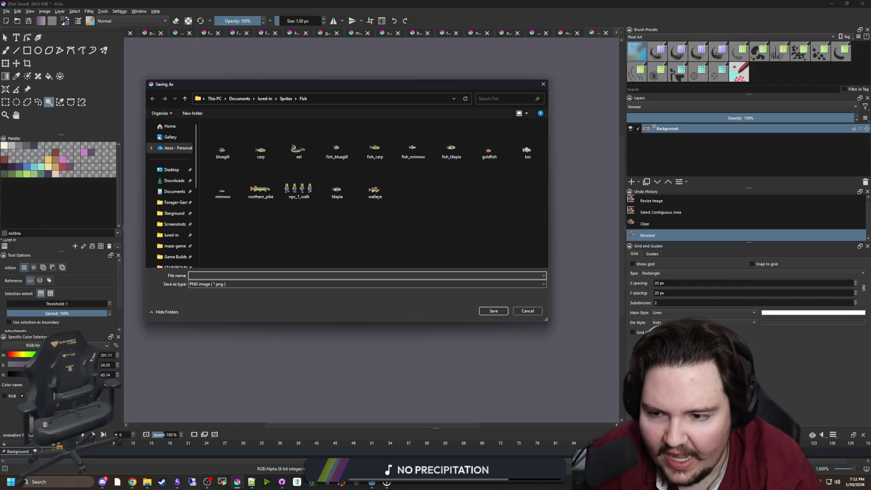
text(e_salmon)
key(Return)
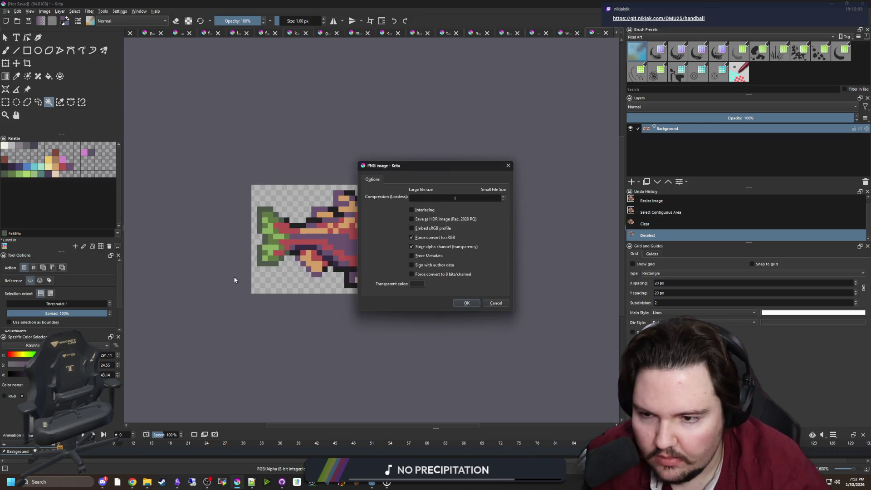
click(463, 304)
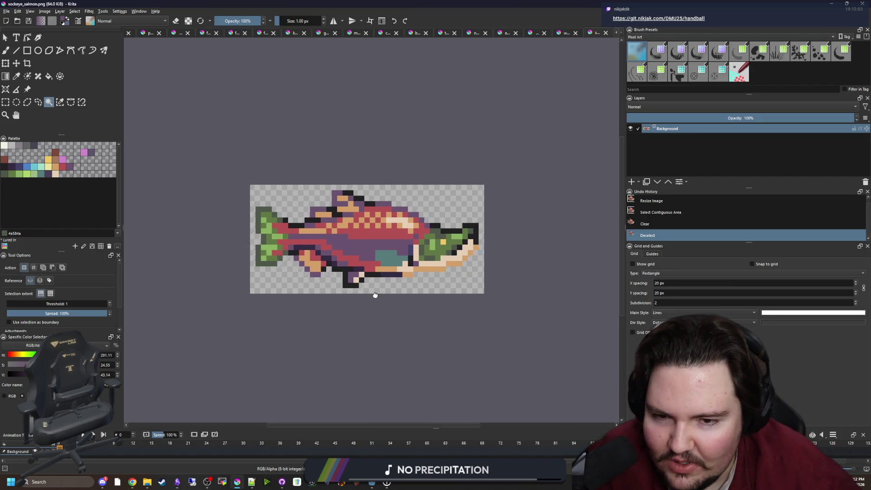
- Paint three dark outline pixels on the salmon's back where it meets the head
scroll(376, 283, up, 1)
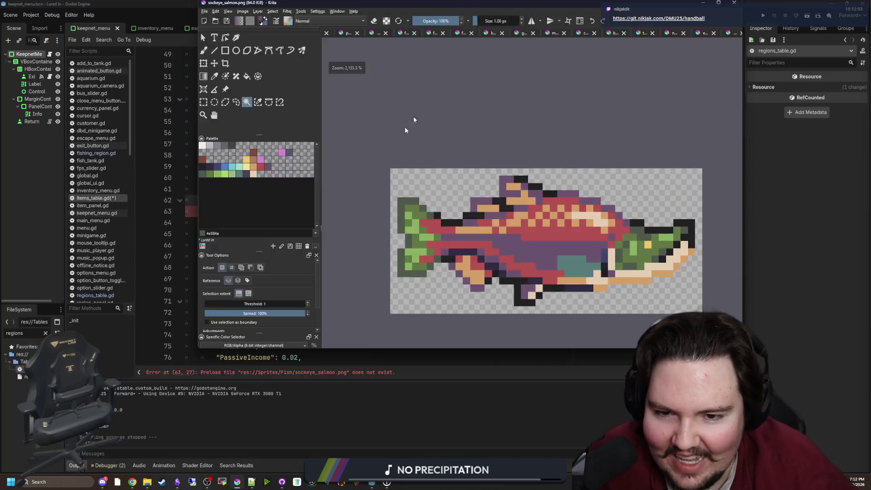
key(p)
scroll(446, 229, up, 1)
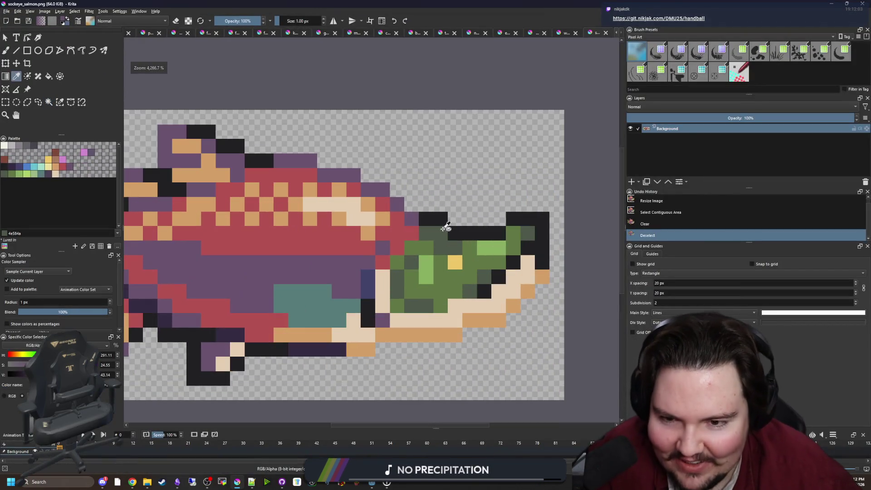
key(b)
click(426, 219)
click(400, 211)
click(398, 210)
- Re-save sockeye_salmon.png with the same PNG options and return to Godot
key(minus)
key(minus)
key(minus)
key(ctrl+s)
click(456, 301)
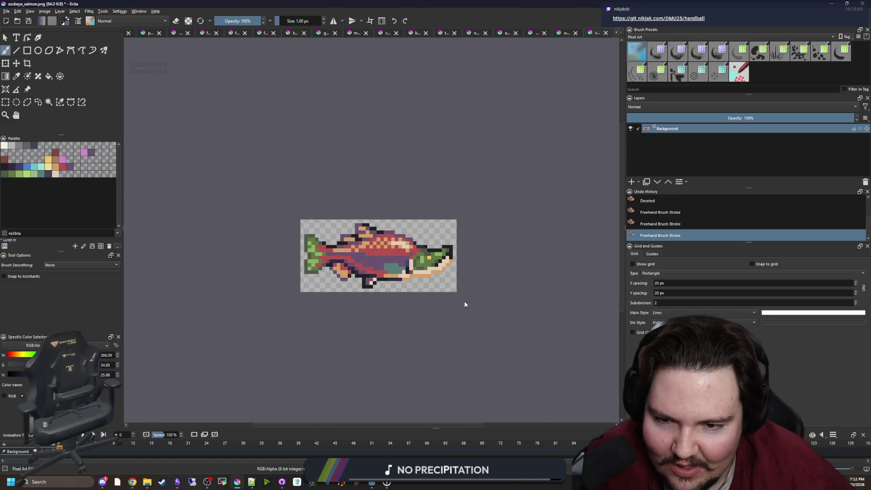
key(alt+Tab)
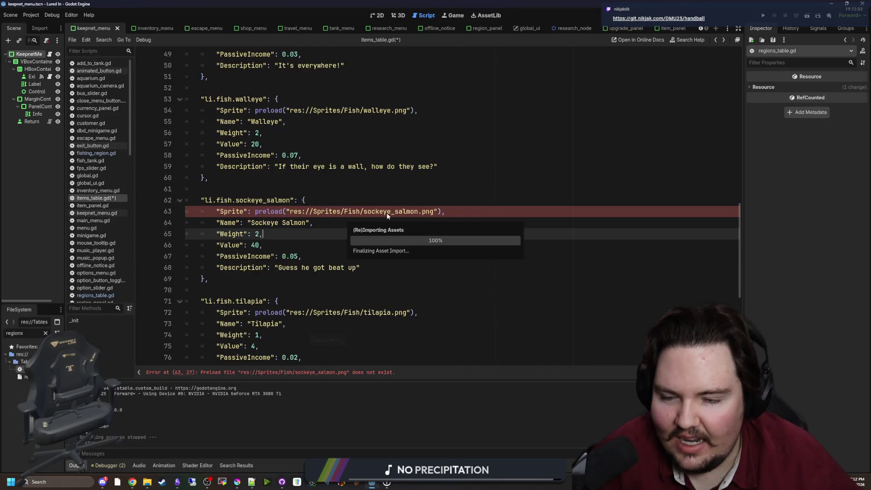
- Check the sockeye_salmon.png preload entry in items_table.gd and save the script
click(384, 200)
ctrl+click(382, 215)
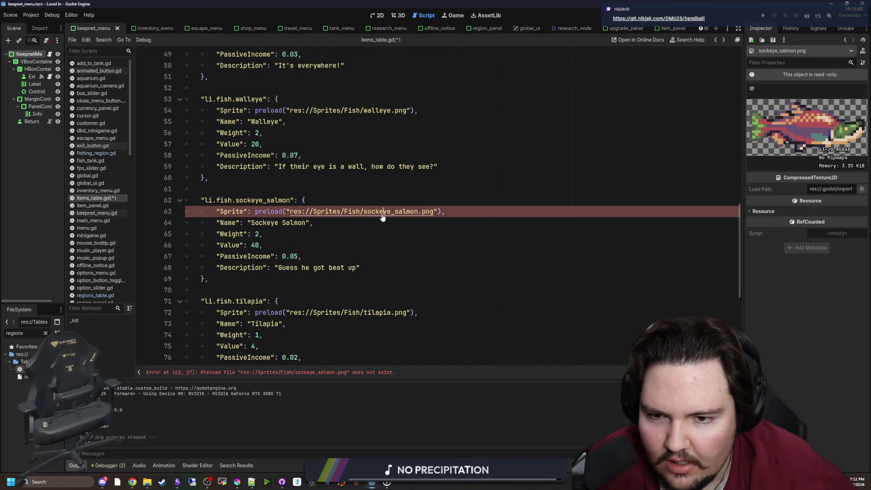
mouse_move(447, 211)
mouse_down()
mouse_move(213, 222)
mouse_move(217, 211)
mouse_up()
key(BackSpace)
key(ctrl+z)
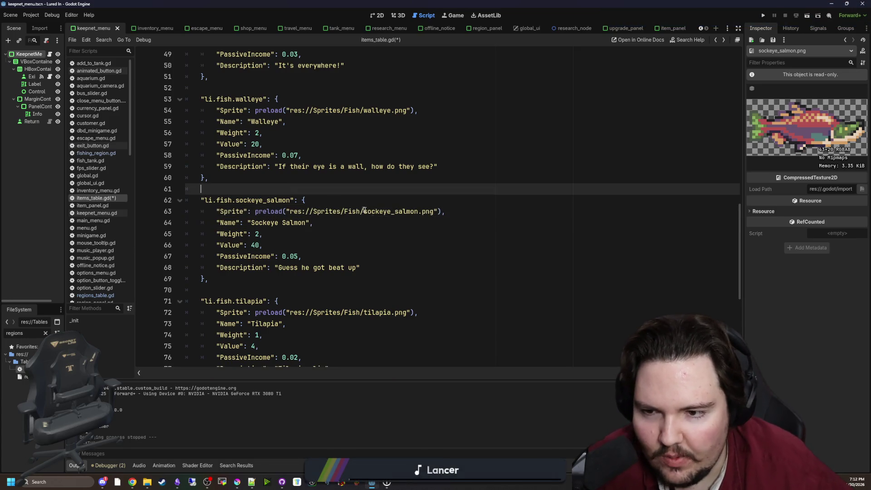
click(367, 185)
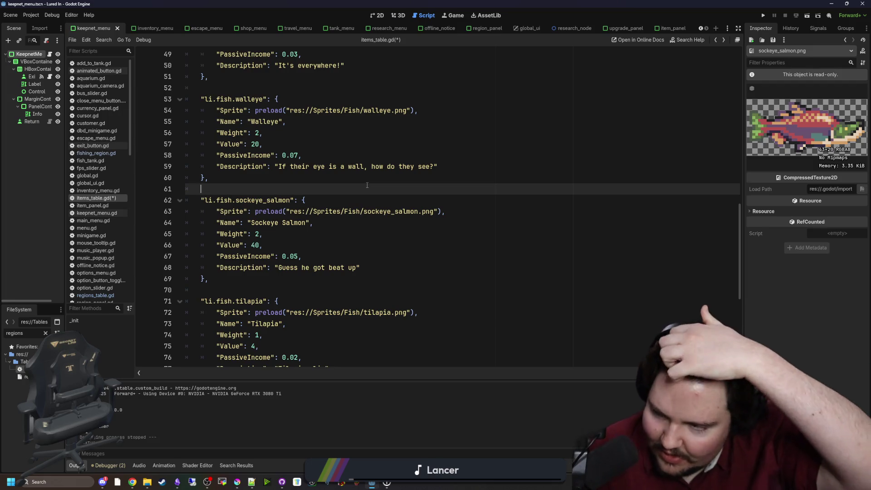
key(ctrl+s)
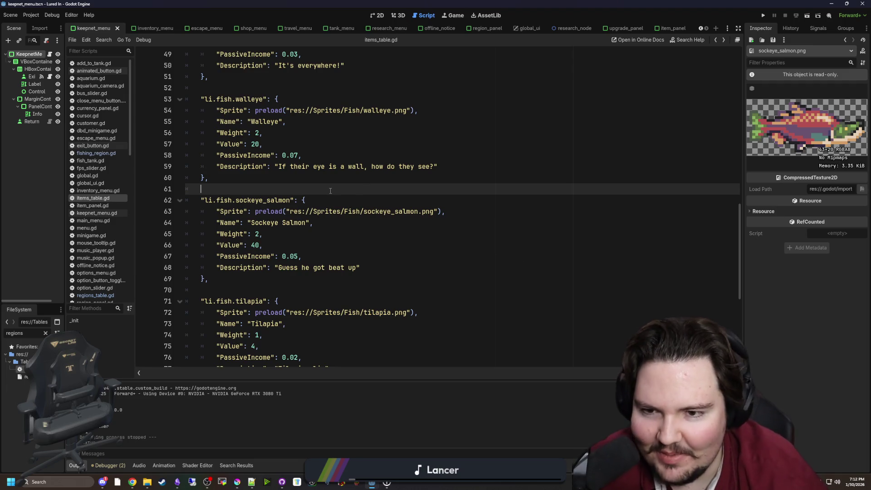
- Bring up the browser on the handball repository and maximize it
scroll(372, 206, down, 1)
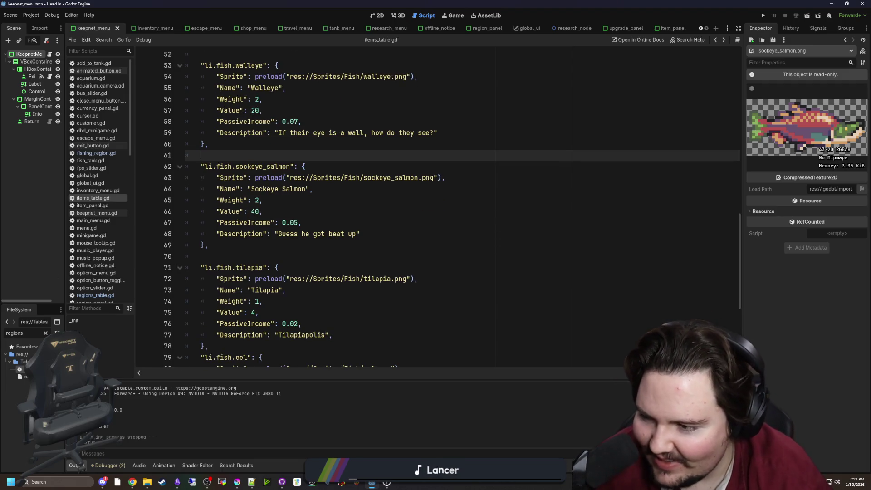
key(alt+Tab)
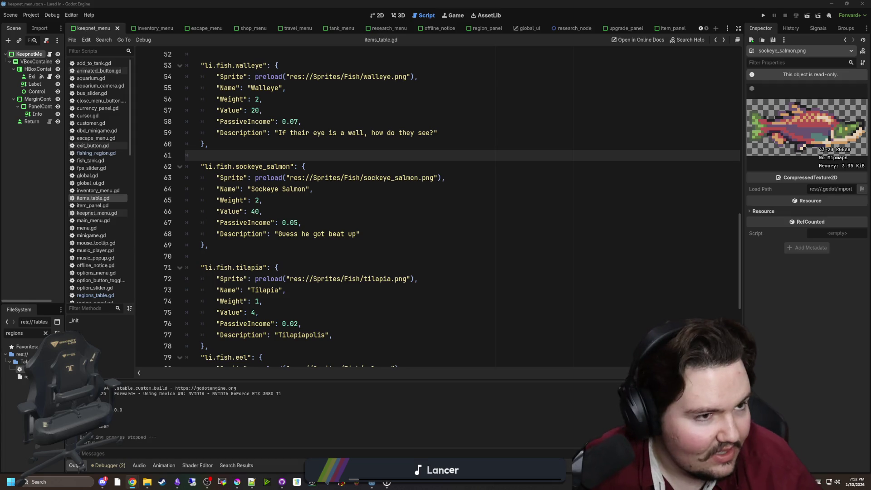
drag(379, 119, 379, 1)
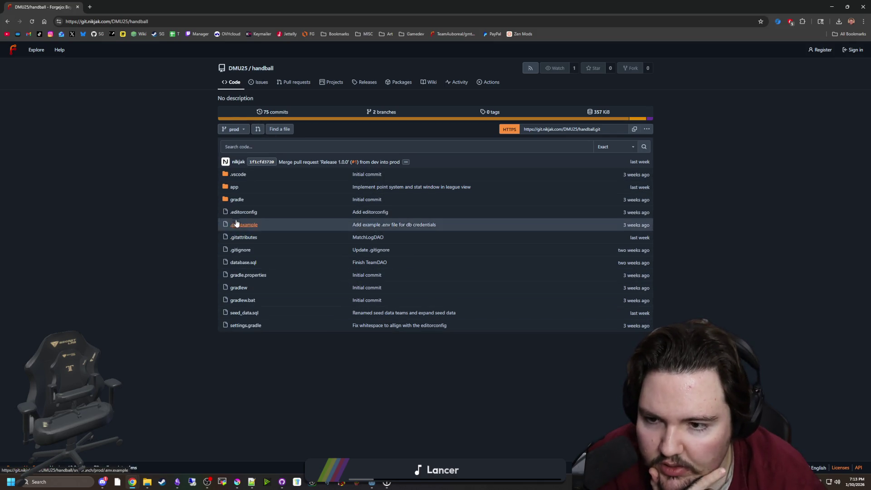
- Browse the repository's app folder and Releases page, then return to the file list
click(235, 188)
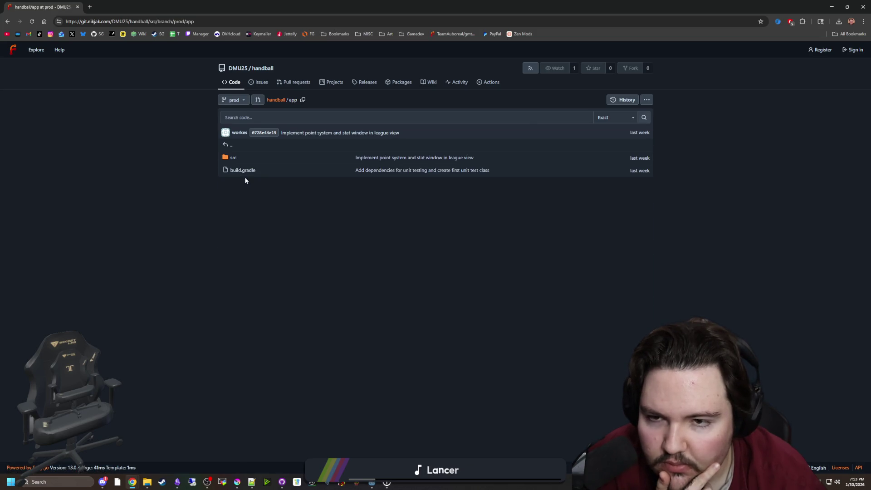
key(alt+Left)
click(359, 87)
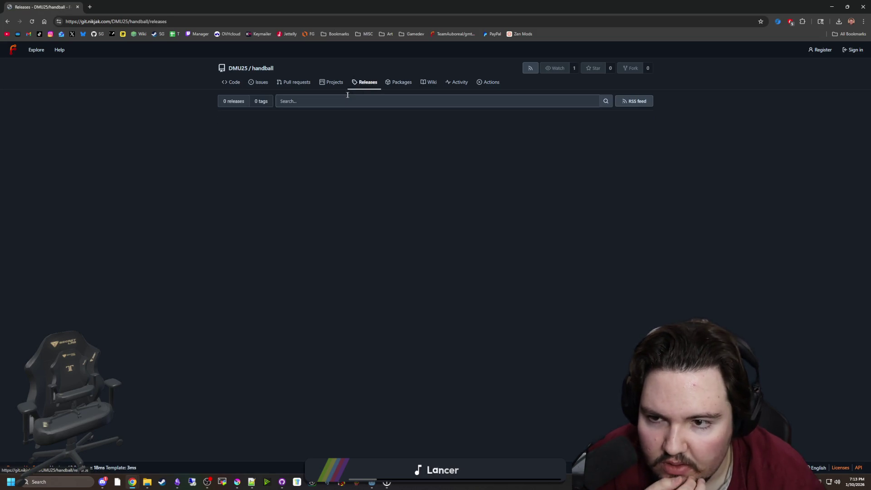
click(249, 80)
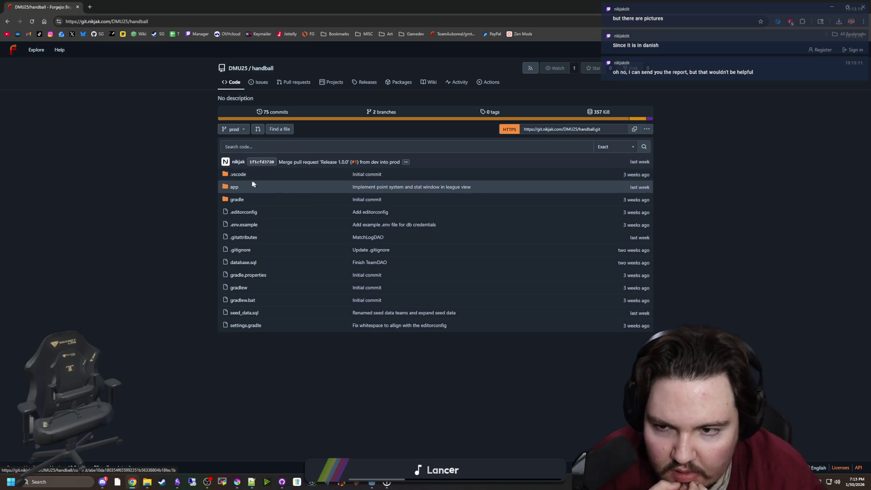
- Look into the .vscode folder, then shrink the browser window to the upper right over Godot
click(238, 173)
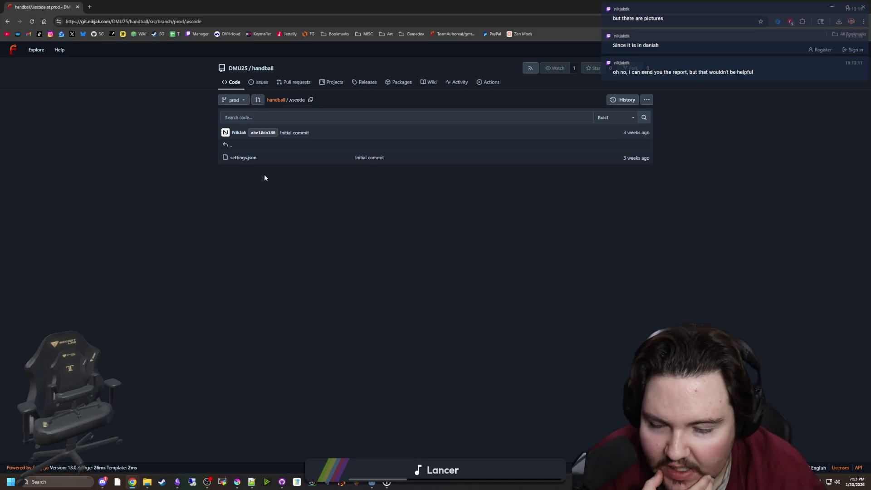
key(alt+Left)
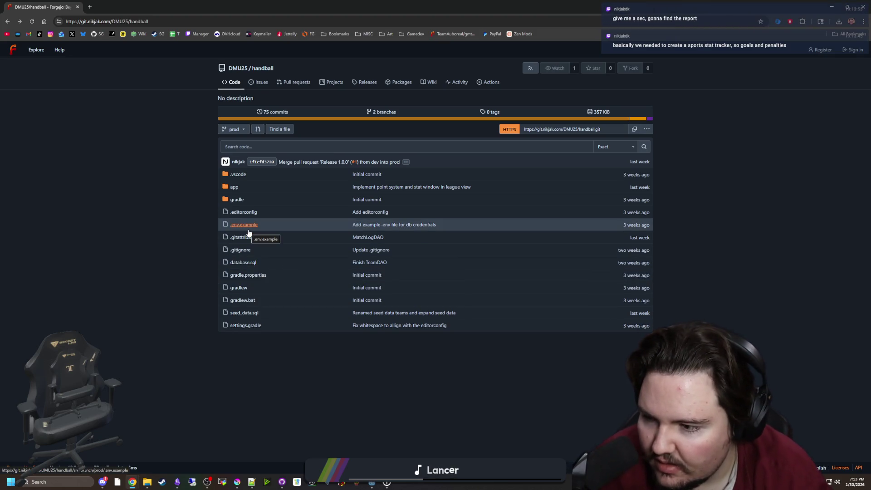
mouse_move(318, 6)
mouse_down()
mouse_move(345, 13)
mouse_move(417, 340)
mouse_up()
drag(475, 383, 495, 94)
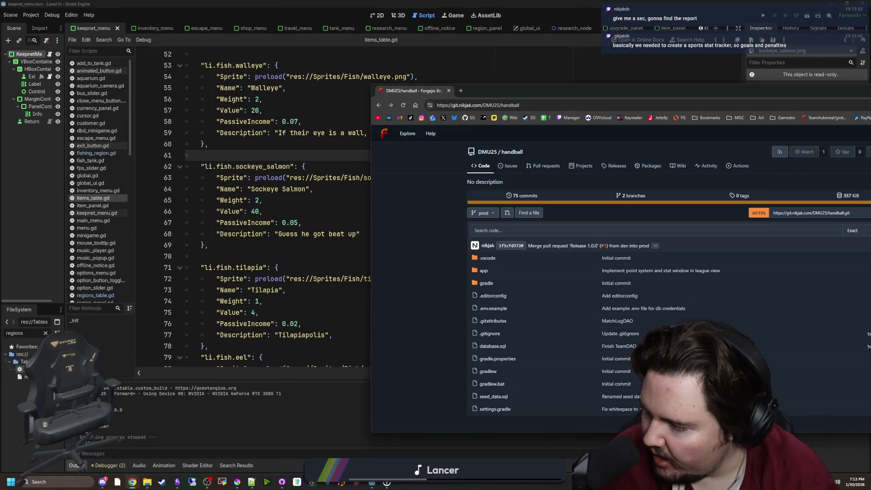